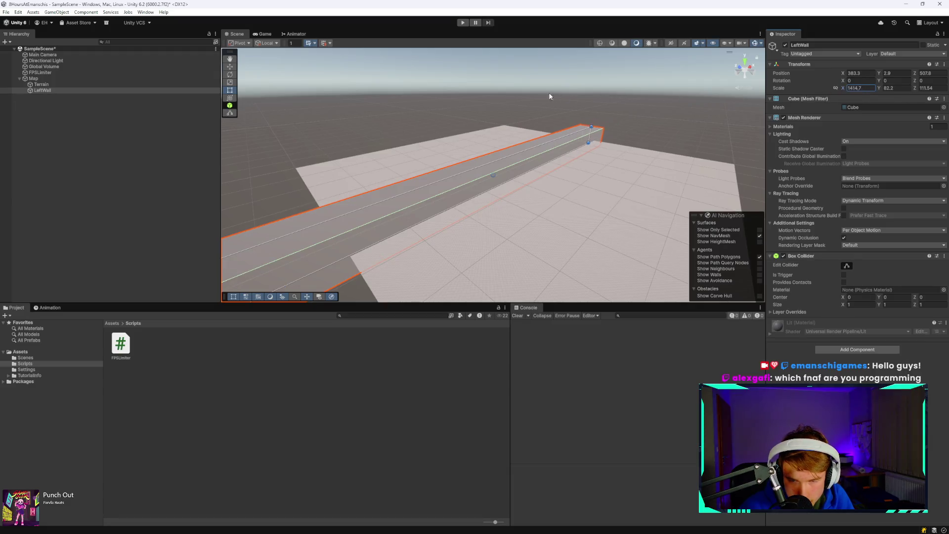
# Scale LeftWall to 199 × 257 × 16.7 so it becomes a tall, thin wall panel.
pyautogui.moveTo(845, 90)
pyautogui.mouseDown()
pyautogui.moveTo(83, 97)
pyautogui.moveTo(572, 112)
pyautogui.moveTo(538, 124)
pyautogui.mouseUp()
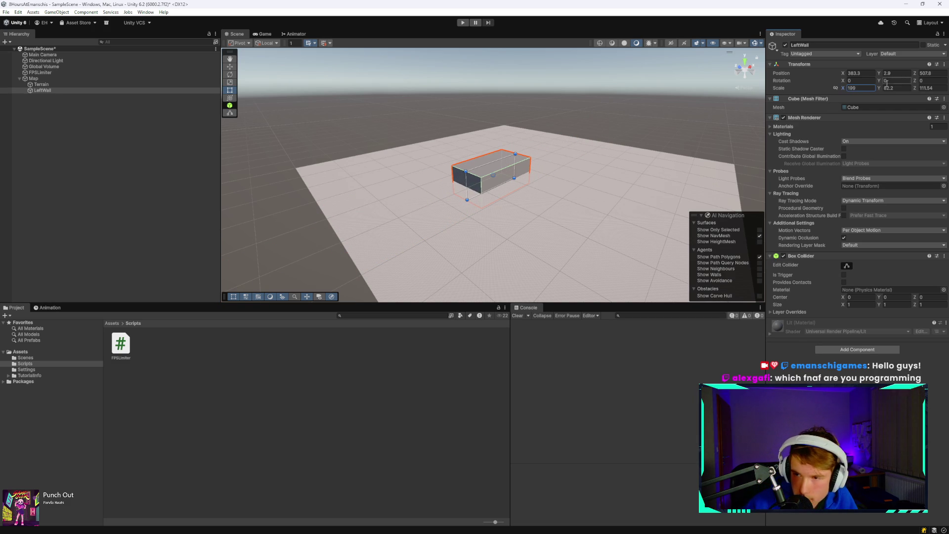
pyautogui.moveTo(880, 90)
pyautogui.mouseDown()
pyautogui.moveTo(894, 85)
pyautogui.moveTo(868, 86)
pyautogui.moveTo(934, 84)
pyautogui.moveTo(10, 74)
pyautogui.moveTo(944, 78)
pyautogui.moveTo(894, 87)
pyautogui.moveTo(776, 85)
pyautogui.moveTo(784, 85)
pyautogui.mouseUp()
pyautogui.press('w')
pyautogui.moveTo(561, 125)
pyautogui.mouseDown()
pyautogui.moveTo(506, 132)
pyautogui.moveTo(494, 155)
pyautogui.moveTo(646, 136)
pyautogui.moveTo(545, 159)
pyautogui.moveTo(641, 148)
pyautogui.moveTo(409, 123)
pyautogui.mouseUp()
pyautogui.click(117, 91)
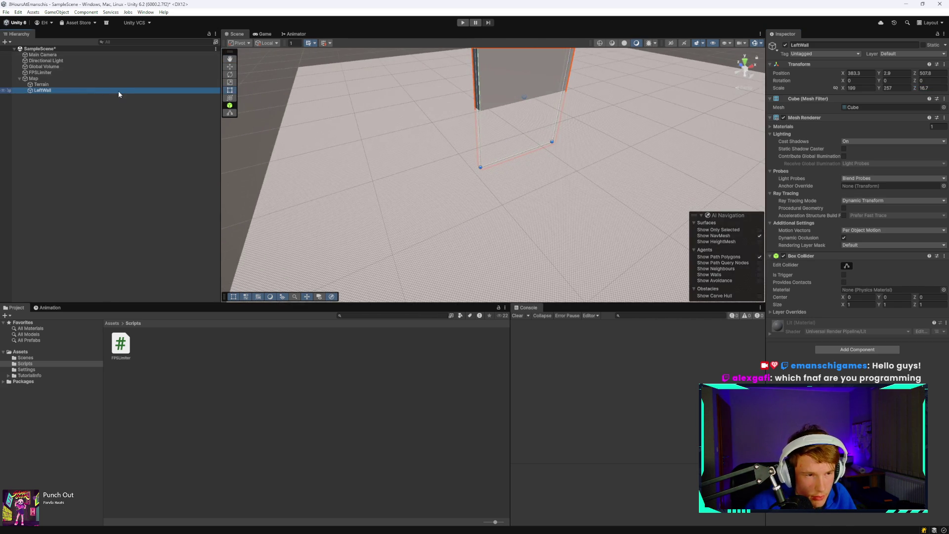
# Duplicate LeftWall three times to create LeftWall (1) through LeftWall (3).
pyautogui.hotkey('ctrl', 'd')
pyautogui.hotkey('ctrl', 'd')
pyautogui.hotkey('ctrl', 'd')
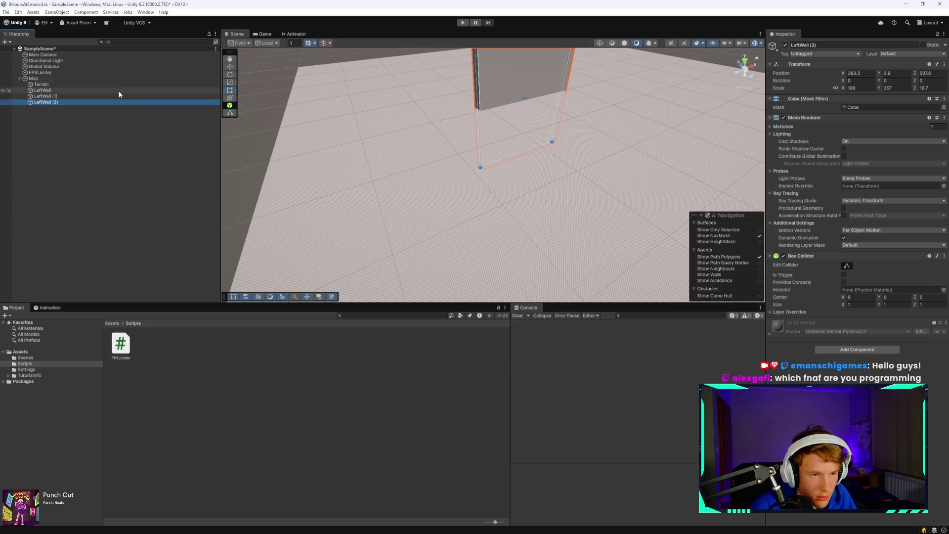
pyautogui.scroll(-5, 549, 74)
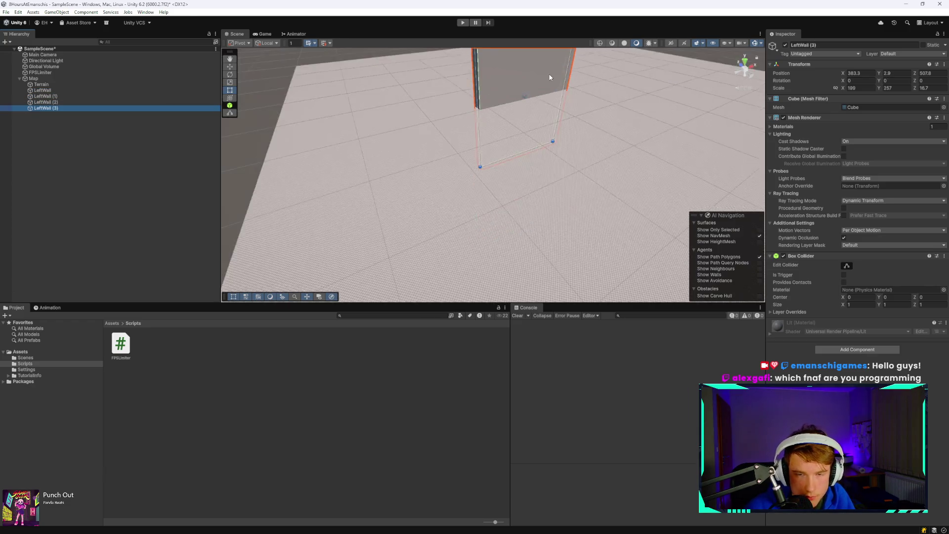
pyautogui.scroll(3, 557, 103)
# Rotate LeftWall (1) to 90 on Y so it stands perpendicular to LeftWall.
pyautogui.click(113, 96)
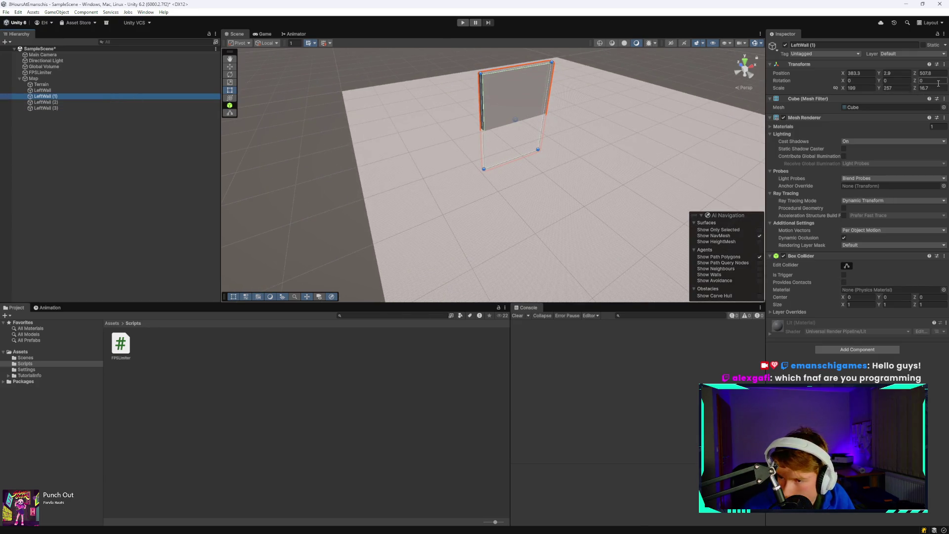
pyautogui.moveTo(917, 82); pyautogui.dragTo(885, 83)
pyautogui.write('0')
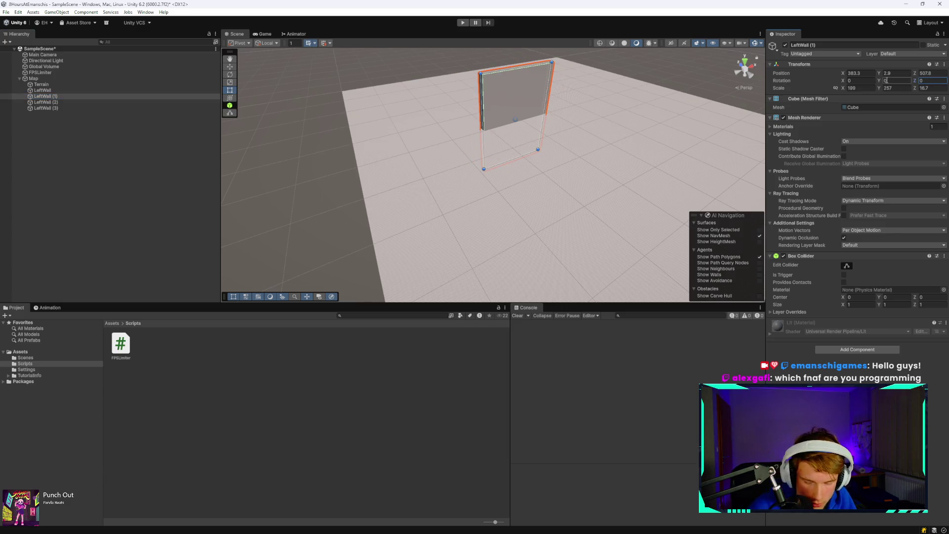
pyautogui.moveTo(879, 82); pyautogui.dragTo(295, 86)
pyautogui.write('0')
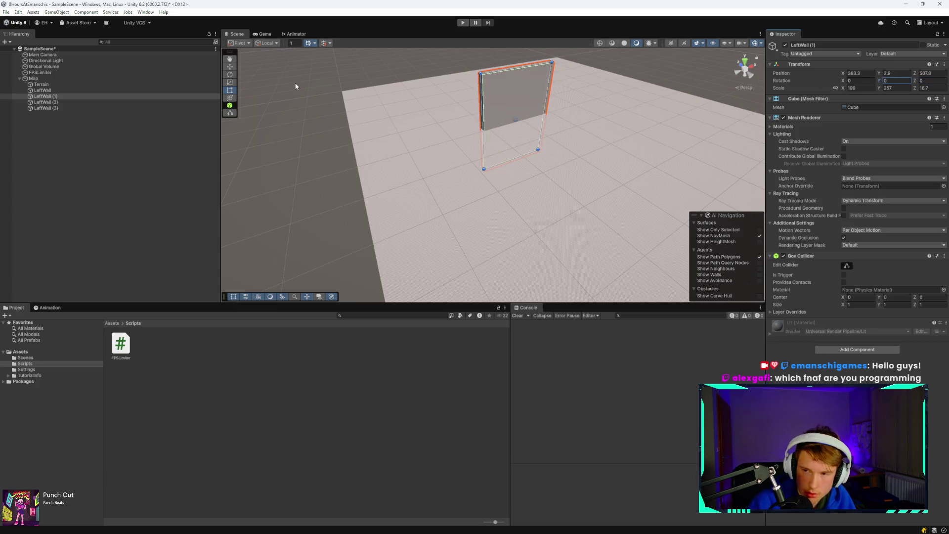
pyautogui.write('90')
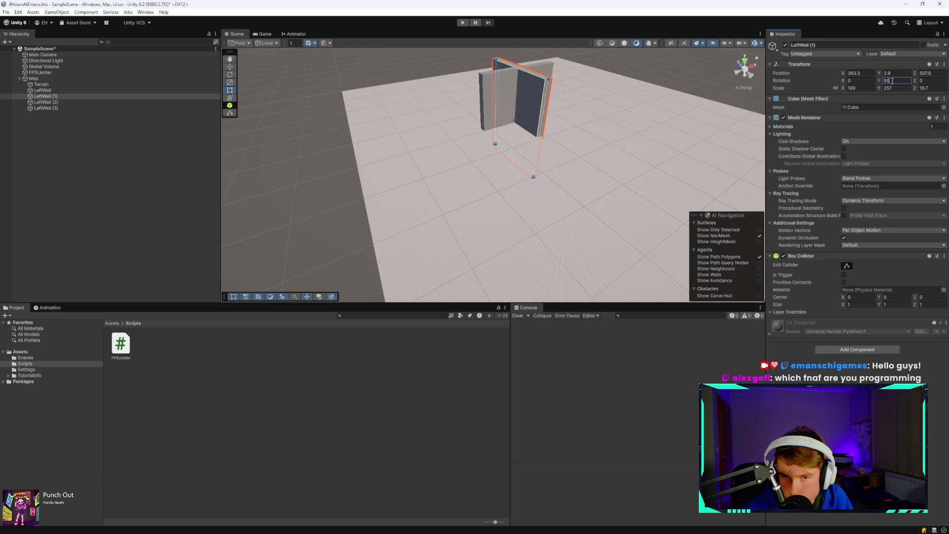
pyautogui.moveTo(531, 102)
pyautogui.mouseDown()
pyautogui.moveTo(553, 114)
pyautogui.moveTo(505, 138)
pyautogui.moveTo(516, 83)
pyautogui.moveTo(533, 103)
pyautogui.mouseUp()
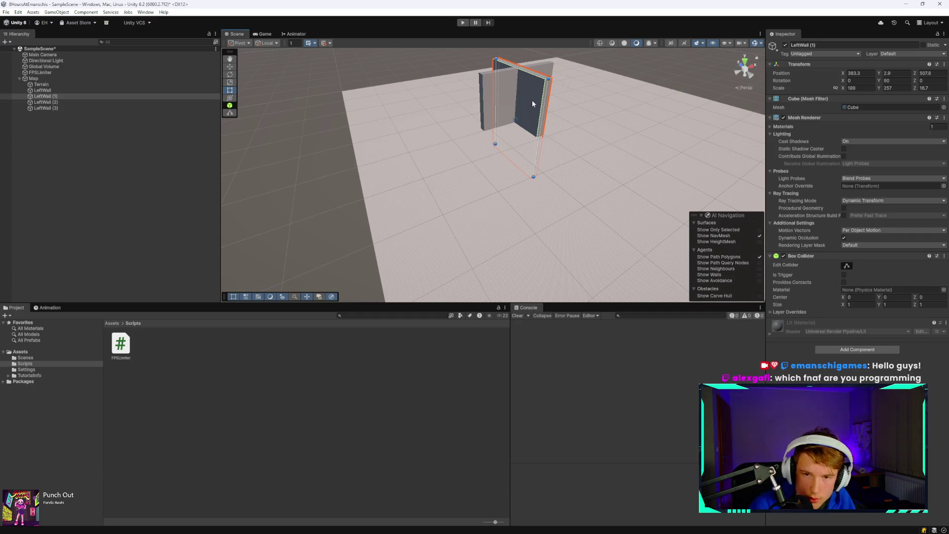
pyautogui.click(230, 67)
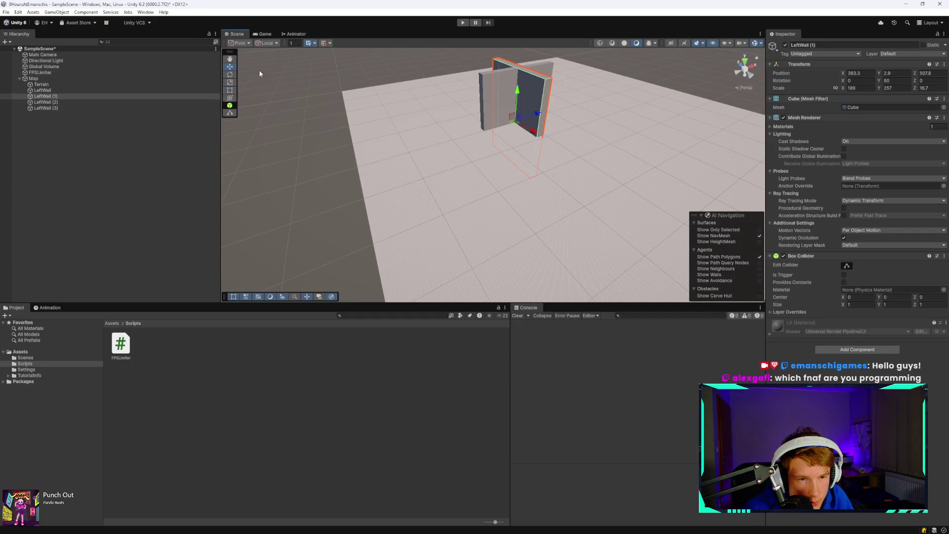
# Move LeftWall (1) to X 288.5 and back along Z, and slide LeftWall (2) to Z 325.
pyautogui.moveTo(533, 119); pyautogui.dragTo(506, 119)
pyautogui.scroll(5, 644, 101)
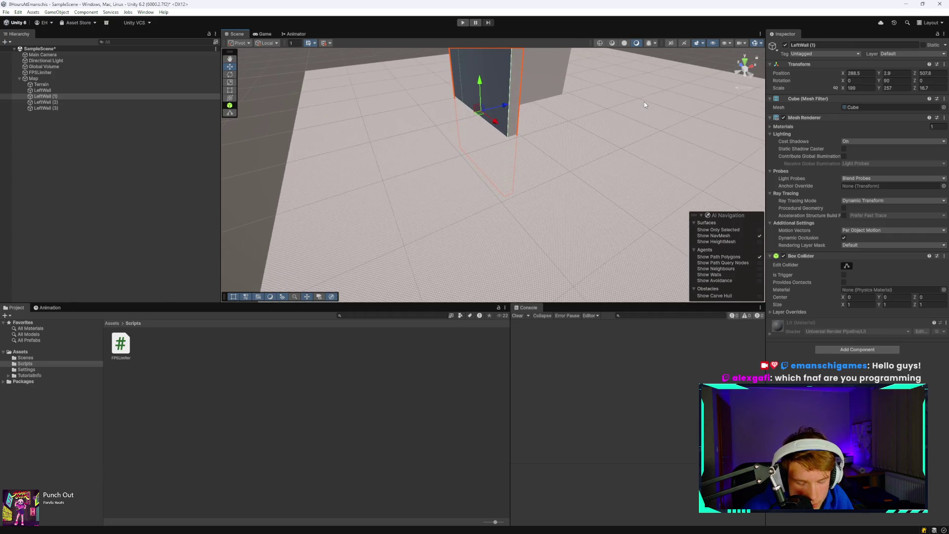
pyautogui.scroll(-5, 645, 102)
pyautogui.moveTo(677, 94)
pyautogui.mouseDown()
pyautogui.moveTo(456, 91)
pyautogui.moveTo(493, 127)
pyautogui.moveTo(654, 212)
pyautogui.moveTo(562, 257)
pyautogui.moveTo(583, 250)
pyautogui.moveTo(602, 269)
pyautogui.mouseUp()
pyautogui.scroll(10, 602, 270)
pyautogui.moveTo(529, 251)
pyautogui.mouseDown()
pyautogui.moveTo(544, 210)
pyautogui.moveTo(554, 268)
pyautogui.mouseUp()
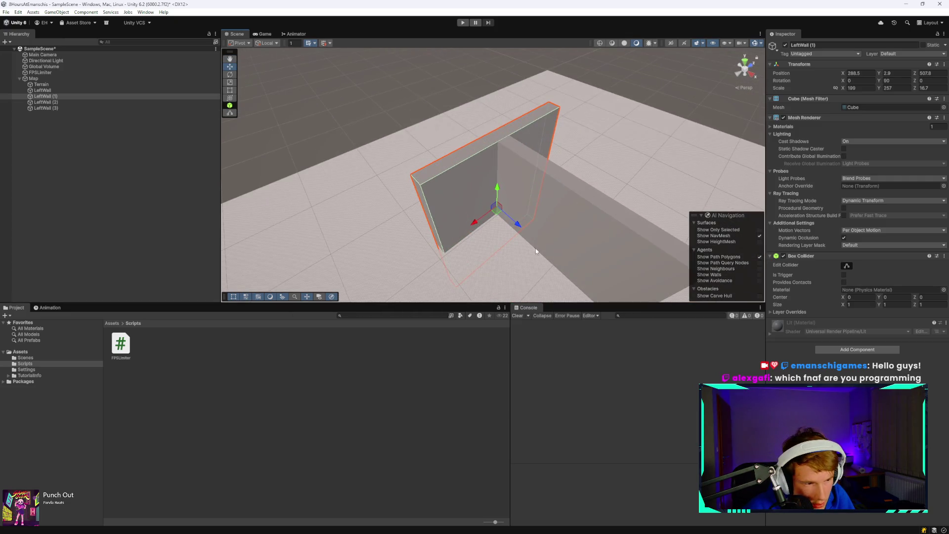
pyautogui.scroll(-3, 554, 268)
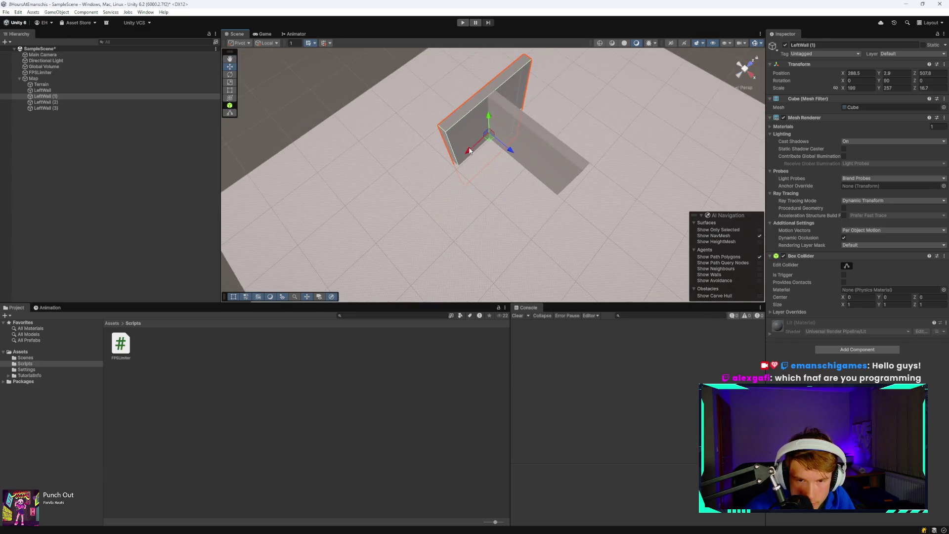
pyautogui.moveTo(470, 152); pyautogui.dragTo(419, 167)
pyautogui.scroll(-5, 425, 164)
pyautogui.moveTo(532, 200); pyautogui.dragTo(381, 204)
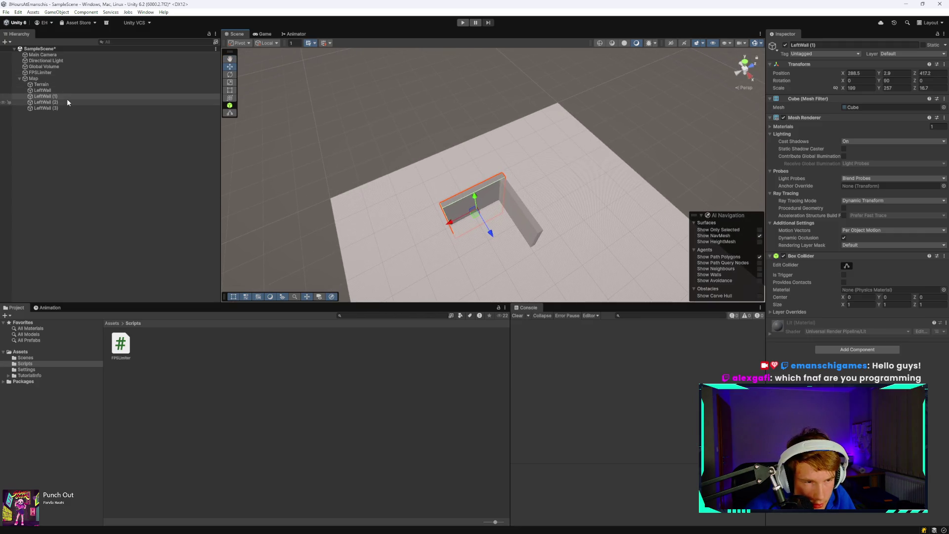
pyautogui.click(97, 103)
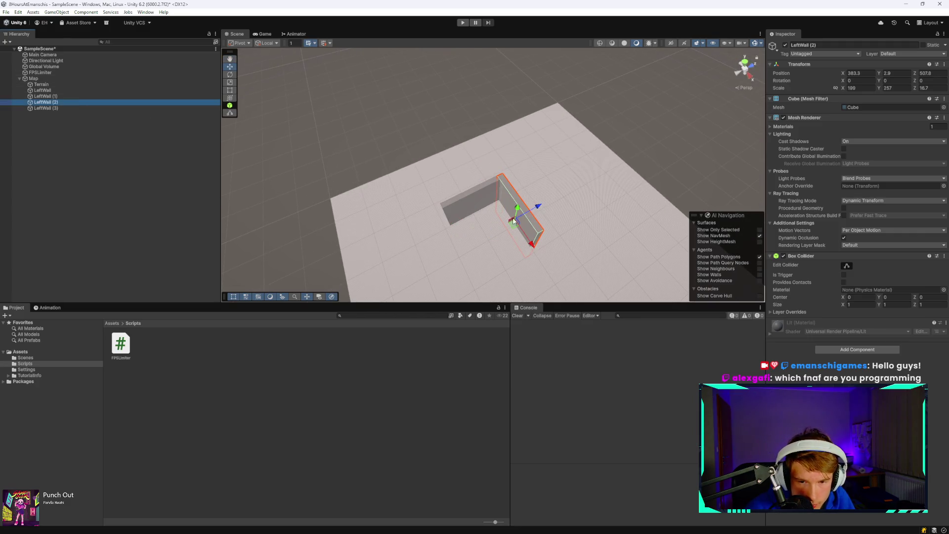
pyautogui.moveTo(537, 208)
pyautogui.mouseDown()
pyautogui.moveTo(479, 222)
pyautogui.moveTo(587, 205)
pyautogui.moveTo(553, 207)
pyautogui.moveTo(608, 222)
pyautogui.moveTo(596, 228)
pyautogui.mouseUp()
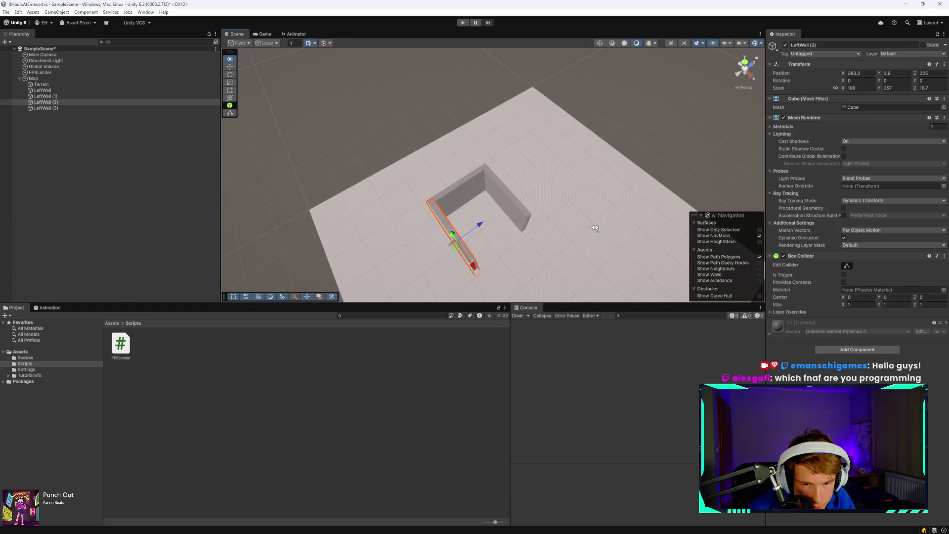
# Replace LeftWall (3) with a copy of LeftWall (1) on the far side, at X 493, Z 417.
pyautogui.click(92, 108)
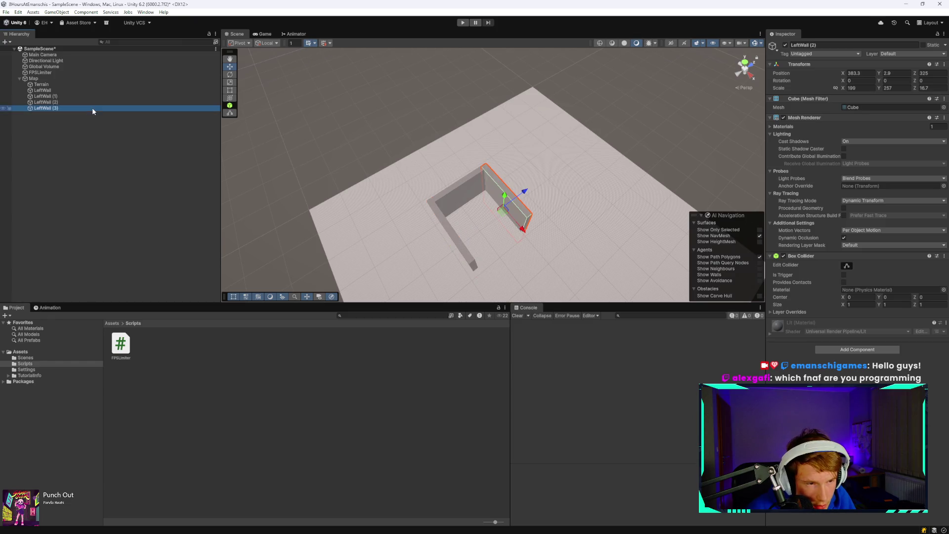
pyautogui.press('Delete')
pyautogui.click(97, 102)
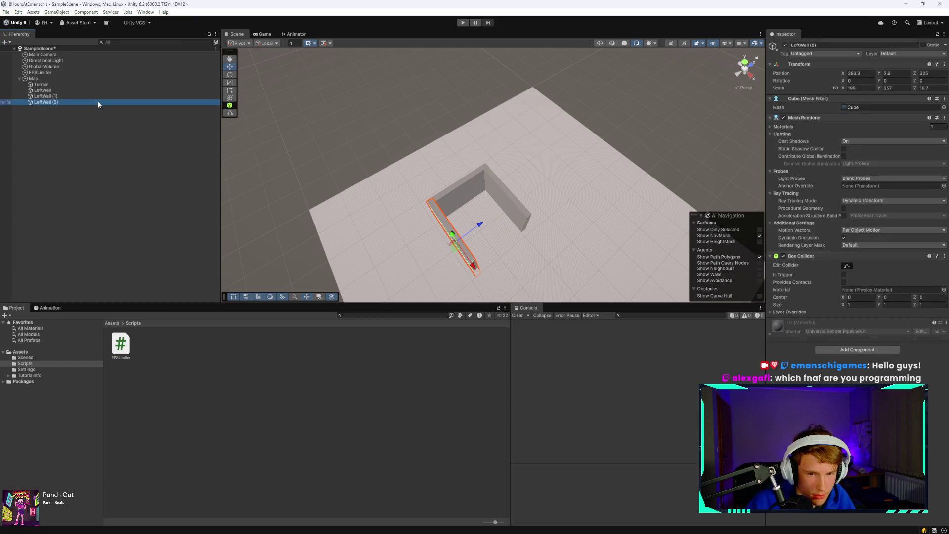
pyautogui.click(99, 96)
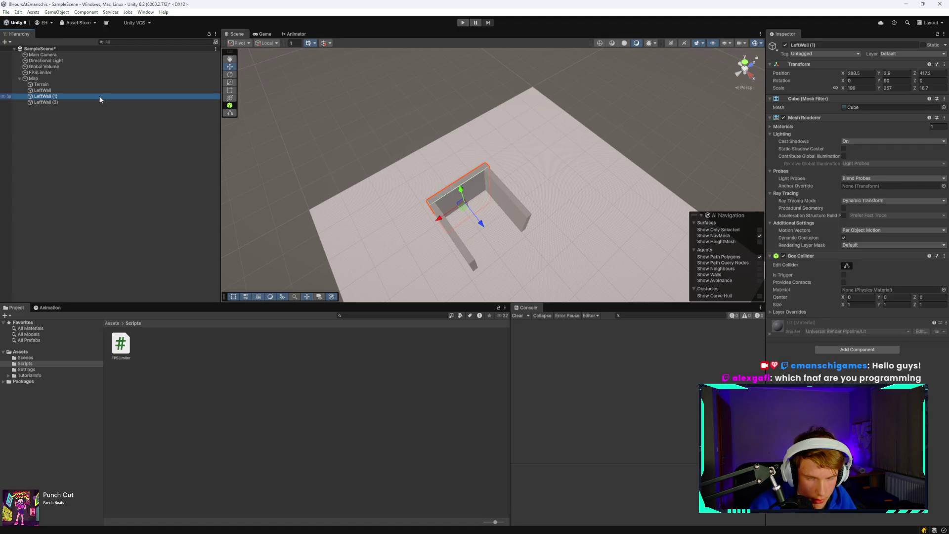
pyautogui.hotkey('ctrl', 'd')
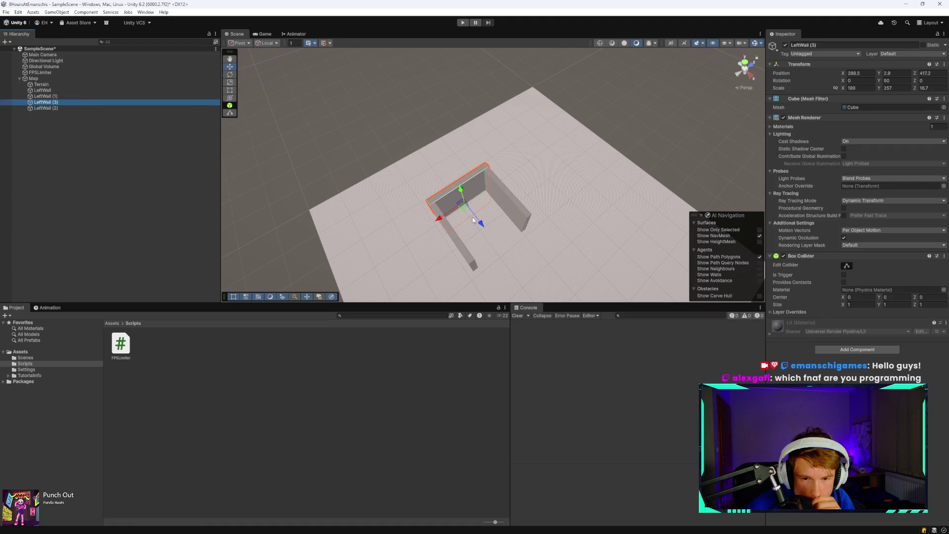
pyautogui.moveTo(480, 225)
pyautogui.mouseDown()
pyautogui.moveTo(544, 256)
pyautogui.moveTo(471, 206)
pyautogui.moveTo(434, 206)
pyautogui.moveTo(539, 198)
pyautogui.moveTo(693, 130)
pyautogui.moveTo(502, 176)
pyautogui.moveTo(470, 212)
pyautogui.moveTo(567, 228)
pyautogui.moveTo(573, 193)
pyautogui.mouseUp()
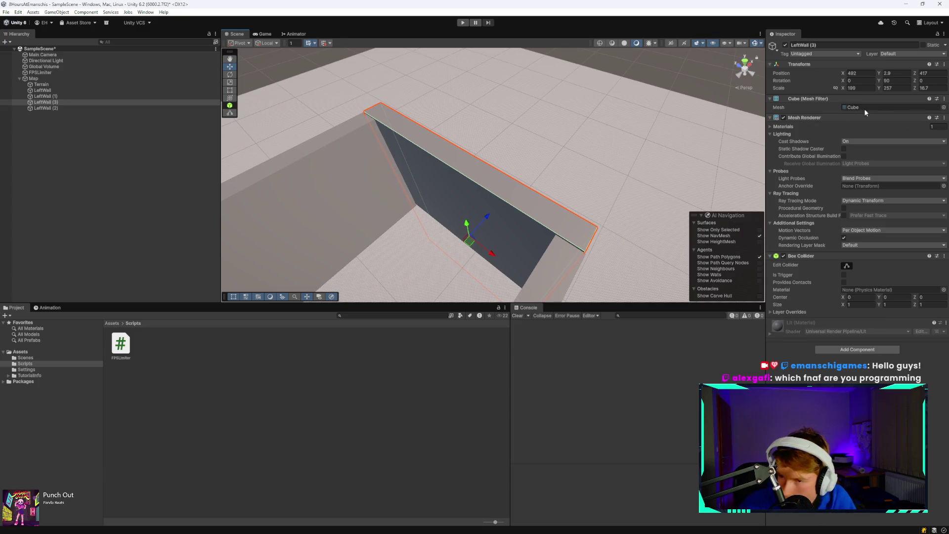
# Stretch LeftWall (3) to Scale X 477.5.
pyautogui.click(882, 89)
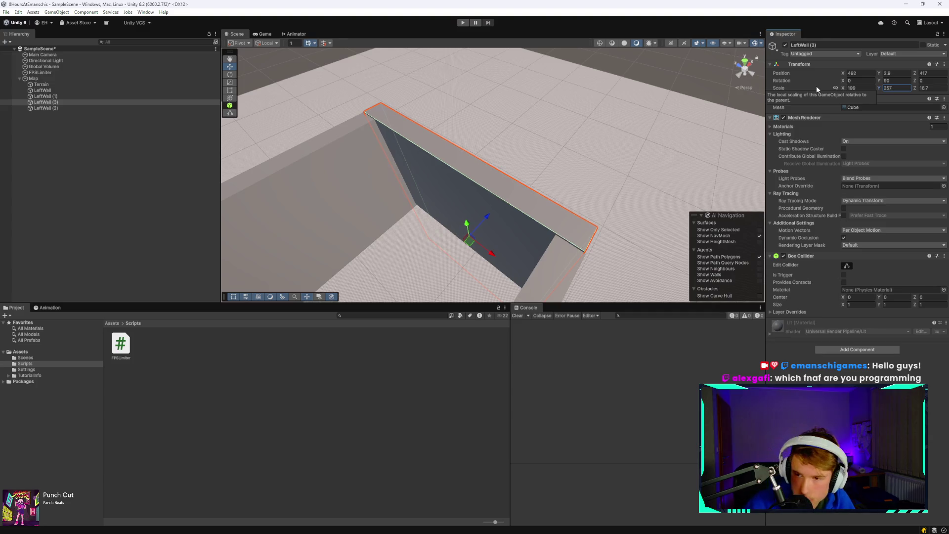
pyautogui.moveTo(842, 87)
pyautogui.mouseDown()
pyautogui.moveTo(943, 99)
pyautogui.moveTo(132, 116)
pyautogui.moveTo(210, 114)
pyautogui.moveTo(134, 99)
pyautogui.mouseUp()
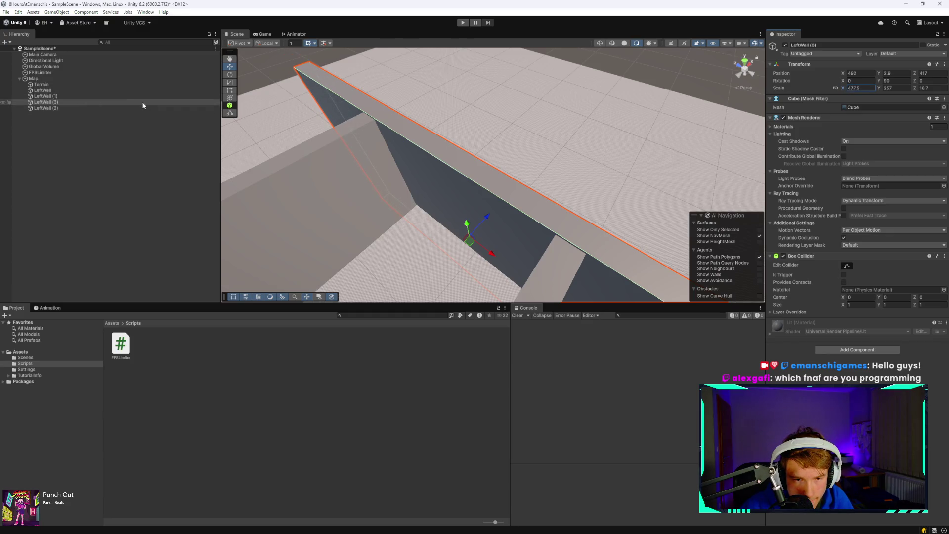
pyautogui.scroll(-5, 357, 205)
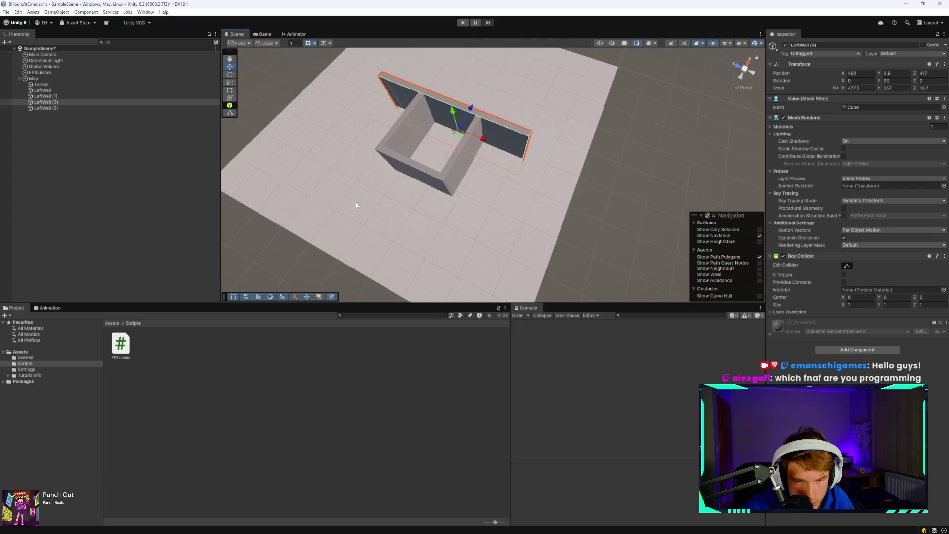
pyautogui.scroll(5, 357, 205)
pyautogui.scroll(-8, 396, 163)
pyautogui.scroll(3, 457, 170)
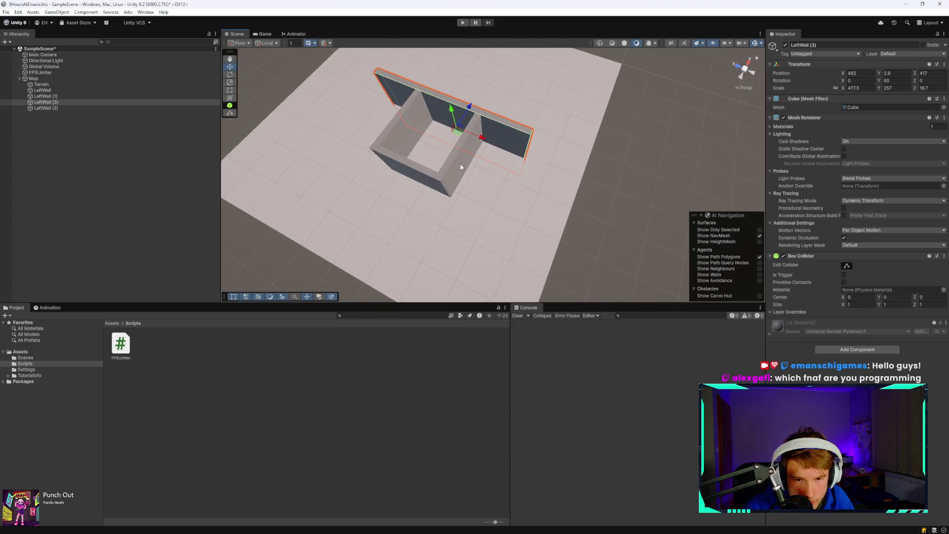
# Move LeftWall (2) outward to Z 186.1 and push LeftWall out to Z 647.
pyautogui.click(461, 167)
pyautogui.scroll(3, 462, 168)
pyautogui.moveTo(420, 151); pyautogui.dragTo(496, 169)
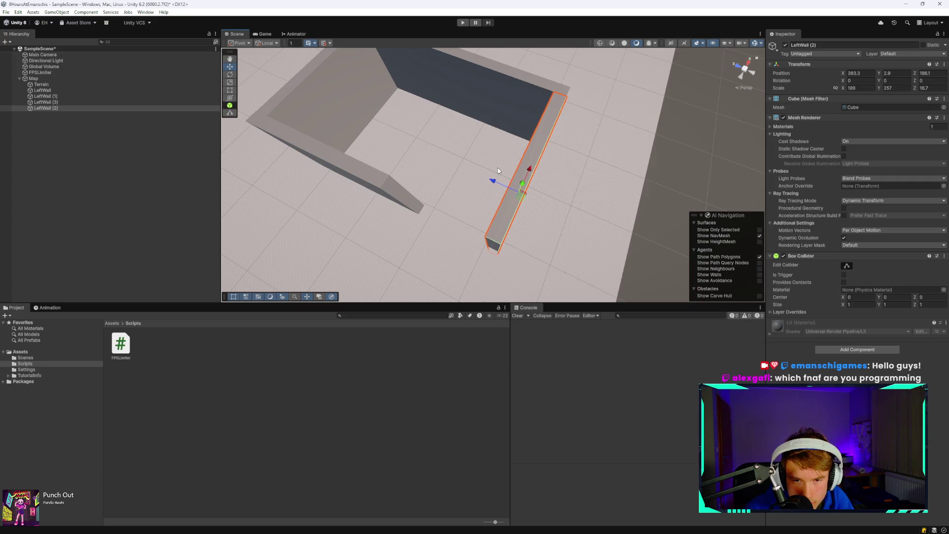
pyautogui.scroll(-5, 375, 135)
pyautogui.click(413, 137)
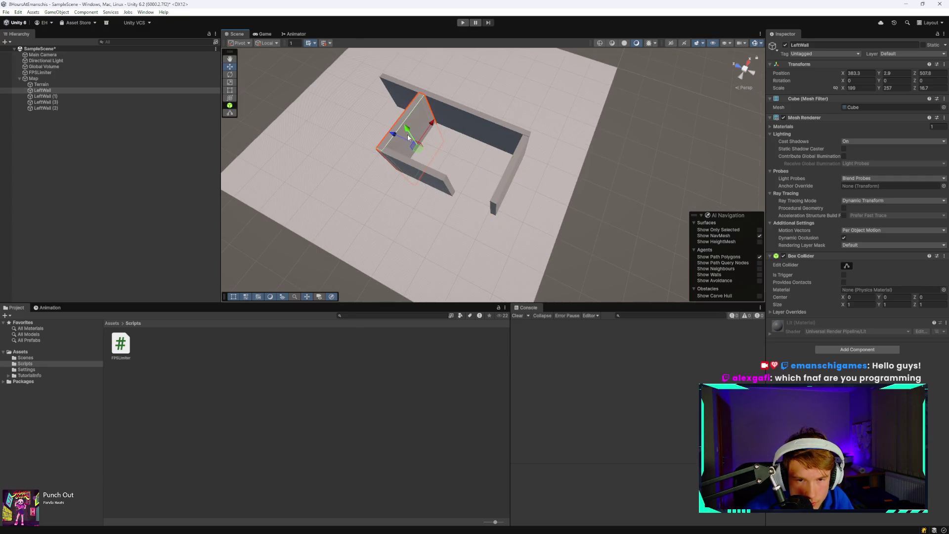
pyautogui.moveTo(396, 136); pyautogui.dragTo(358, 124)
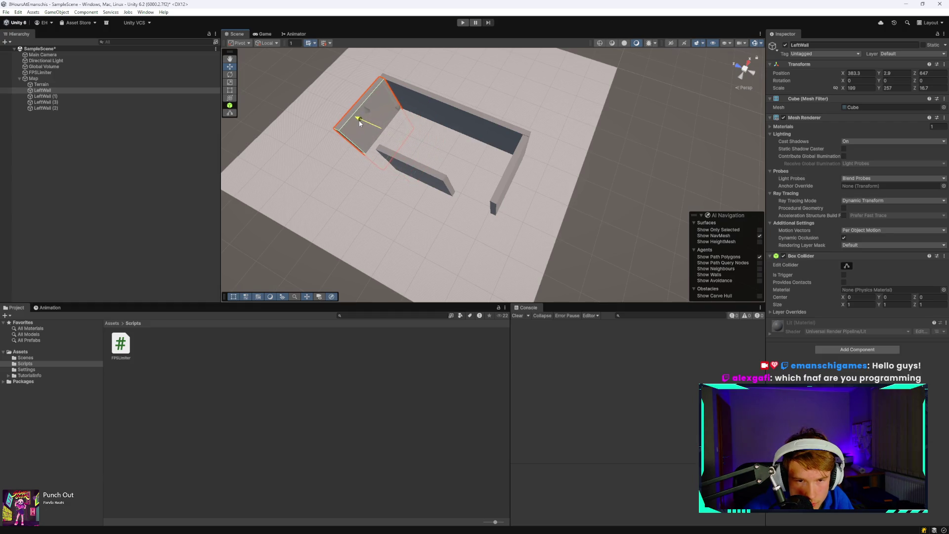
pyautogui.scroll(3, 322, 162)
pyautogui.scroll(-5, 309, 171)
pyautogui.moveTo(309, 171)
pyautogui.mouseDown()
pyautogui.moveTo(372, 95)
pyautogui.moveTo(460, 155)
pyautogui.mouseUp()
pyautogui.scroll(5, 478, 155)
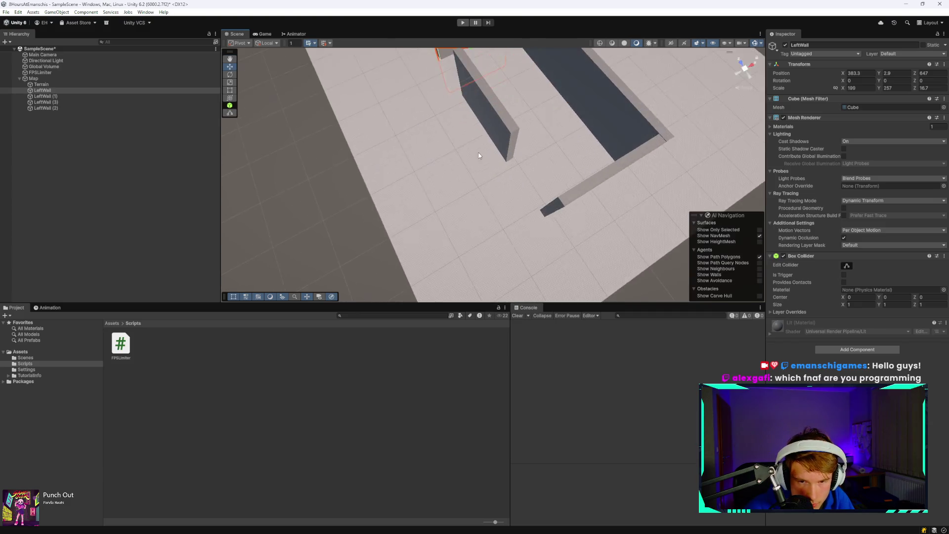
pyautogui.scroll(-3, 517, 133)
# Save SampleScene.
pyautogui.hotkey('ctrl', 's')
pyautogui.scroll(3, 527, 124)
pyautogui.scroll(-2, 536, 123)
pyautogui.moveTo(536, 122); pyautogui.dragTo(625, 64)
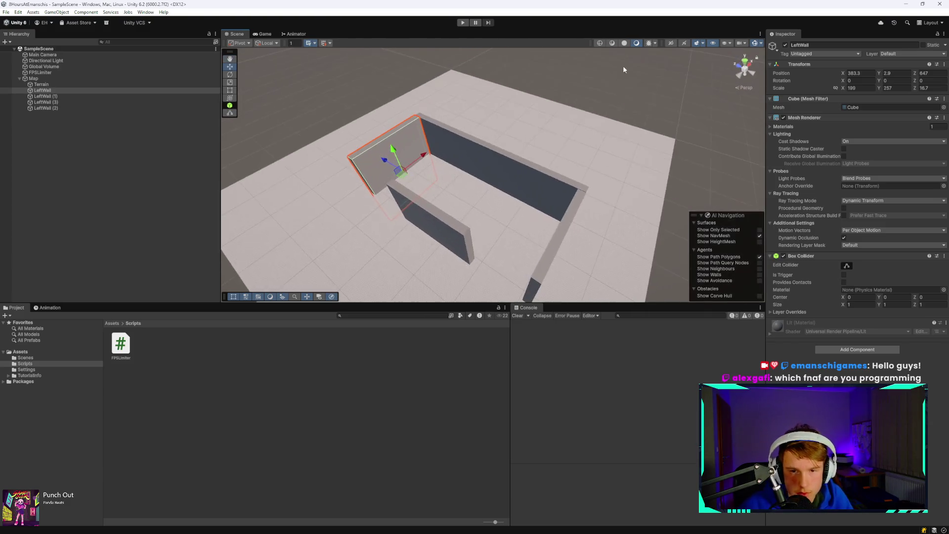
# Delete LeftWall (1) and duplicate LeftWall (3) as LeftWall (4) at the box's front edge.
pyautogui.click(436, 227)
pyautogui.scroll(-3, 538, 170)
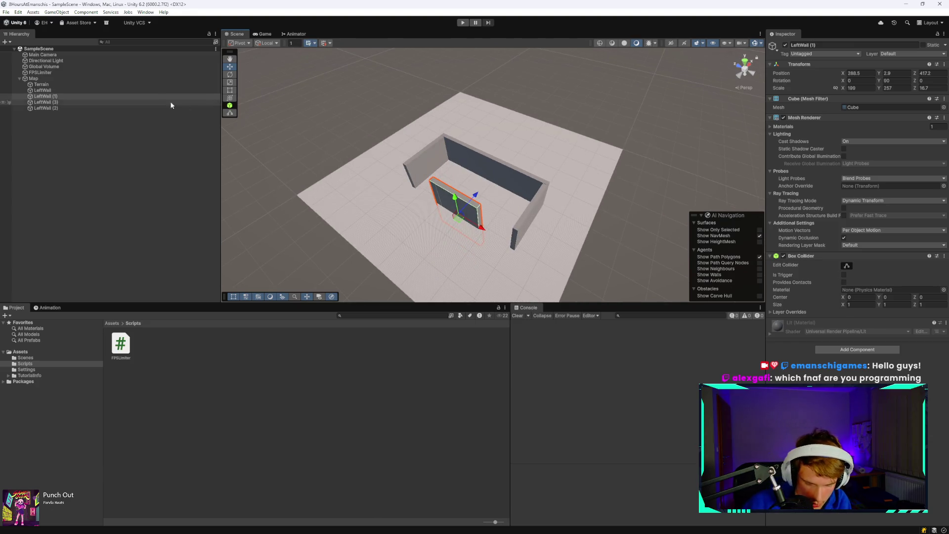
pyautogui.press('Delete')
pyautogui.click(80, 91)
pyautogui.click(73, 101)
pyautogui.click(77, 96)
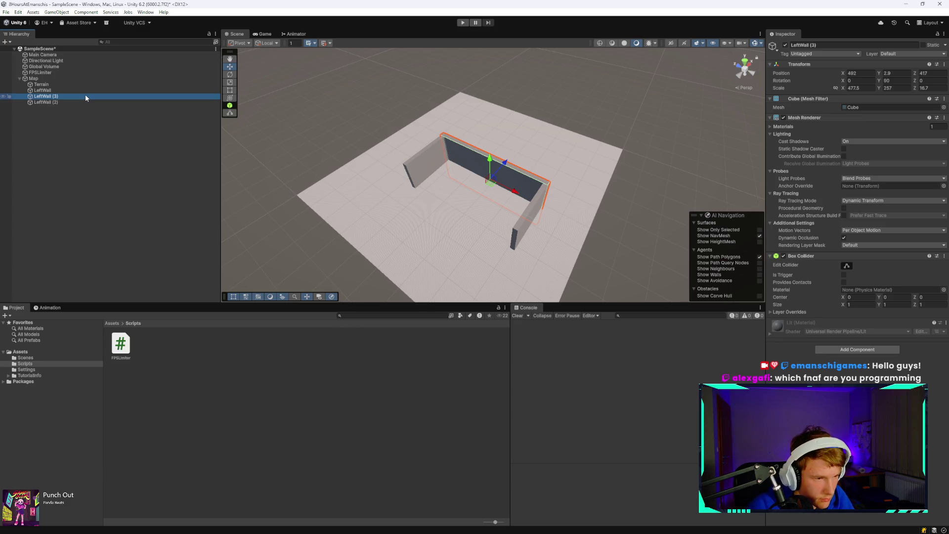
pyautogui.hotkey('ctrl', 'd')
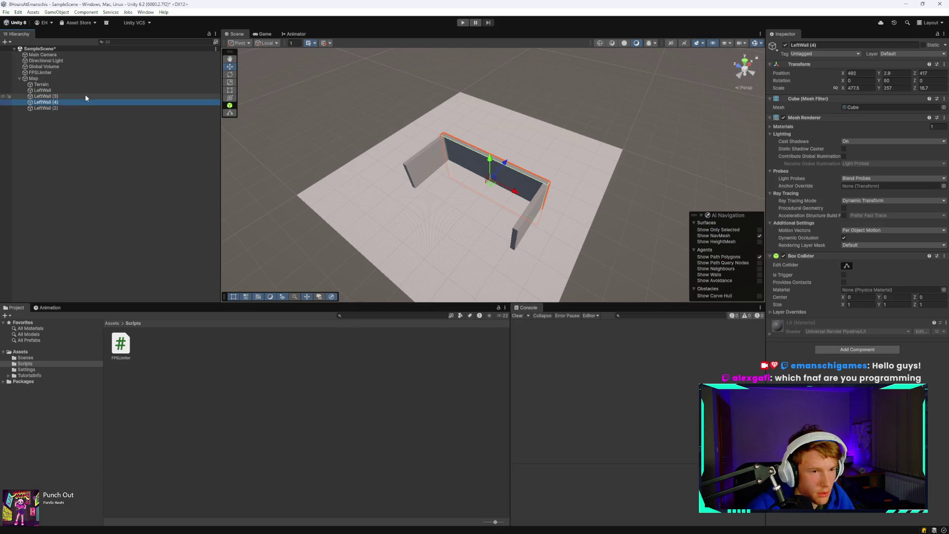
pyautogui.moveTo(504, 165)
pyautogui.mouseDown()
pyautogui.moveTo(465, 210)
pyautogui.moveTo(501, 200)
pyautogui.moveTo(484, 194)
pyautogui.mouseUp()
# Slide LeftWall along X to 400.9, keeping it at Z 647.
pyautogui.scroll(4, 471, 197)
pyautogui.scroll(-6, 499, 198)
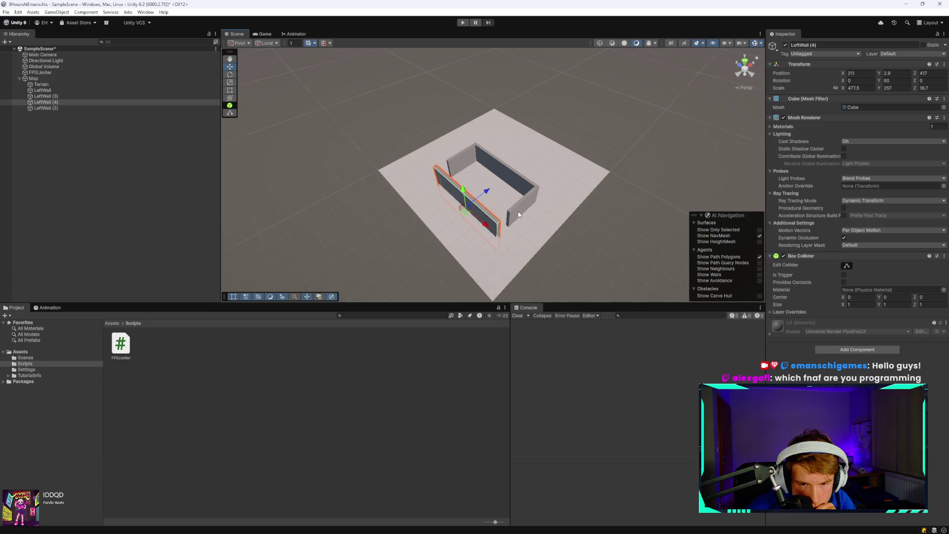
pyautogui.scroll(2, 519, 214)
pyautogui.click(538, 224)
pyautogui.moveTo(493, 156)
pyautogui.mouseDown()
pyautogui.moveTo(446, 206)
pyautogui.moveTo(448, 188)
pyautogui.moveTo(423, 164)
pyautogui.moveTo(578, 178)
pyautogui.mouseUp()
pyautogui.click(392, 144)
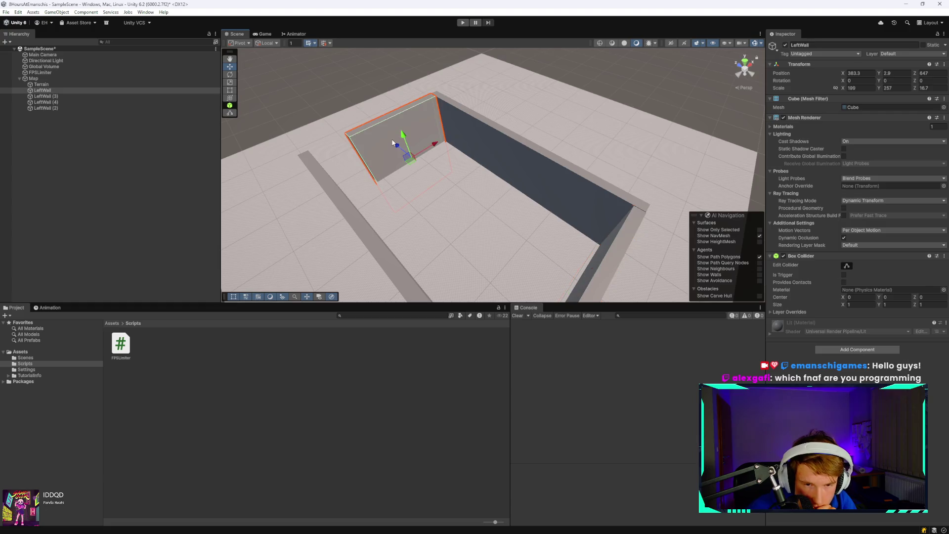
pyautogui.moveTo(430, 149)
pyautogui.mouseDown()
pyautogui.moveTo(456, 143)
pyautogui.moveTo(442, 146)
pyautogui.mouseUp()
pyautogui.scroll(2, 472, 172)
pyautogui.scroll(-5, 472, 174)
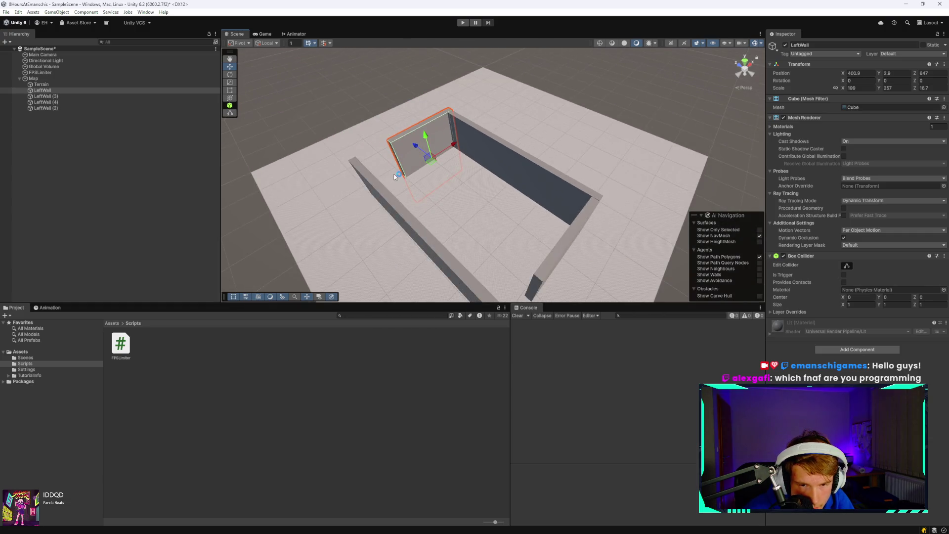
pyautogui.click(105, 97)
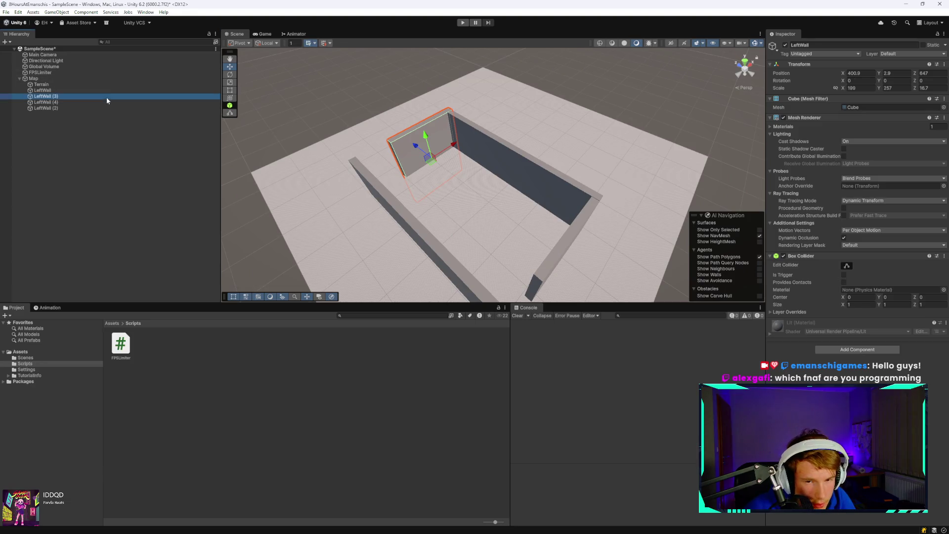
pyautogui.click(93, 102)
pyautogui.click(83, 107)
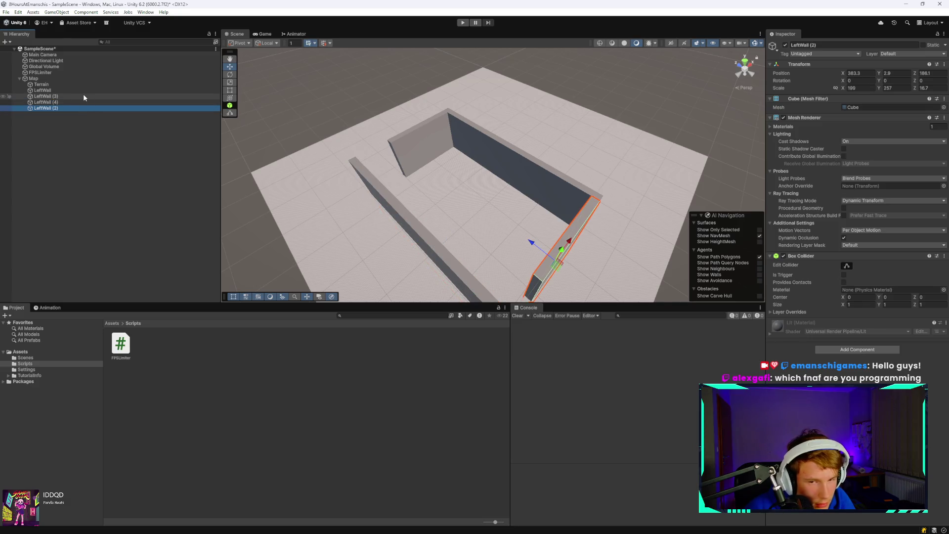
# Shift LeftWall and LeftWall (2) along X, then duplicate both and move the copies toward the near floor.
pyautogui.keyDown('ctrl'); pyautogui.click(85, 90); pyautogui.keyUp('ctrl')
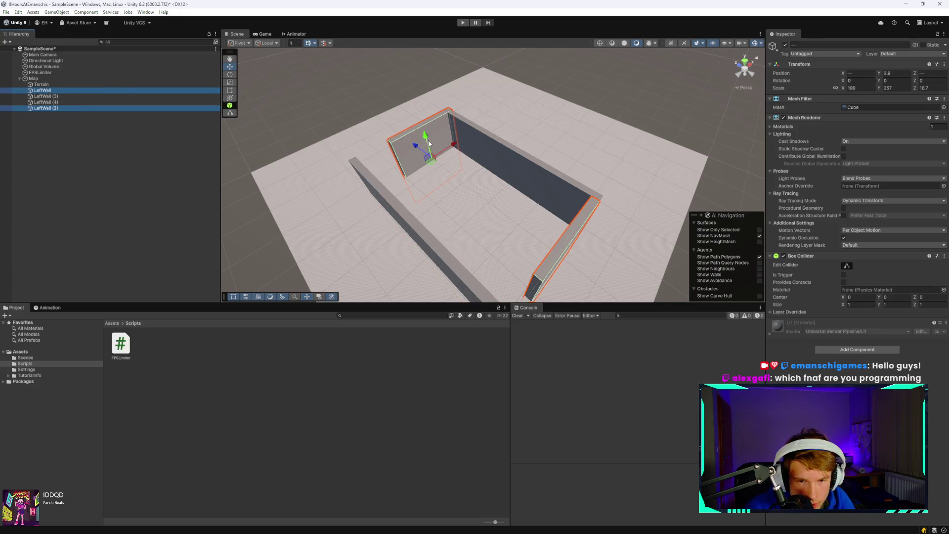
pyautogui.moveTo(450, 151); pyautogui.dragTo(477, 141)
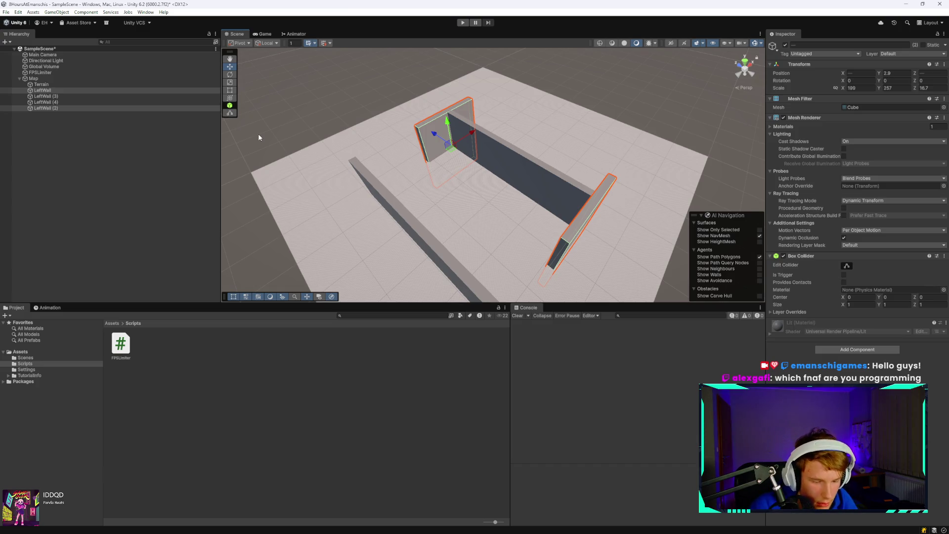
pyautogui.click(125, 90)
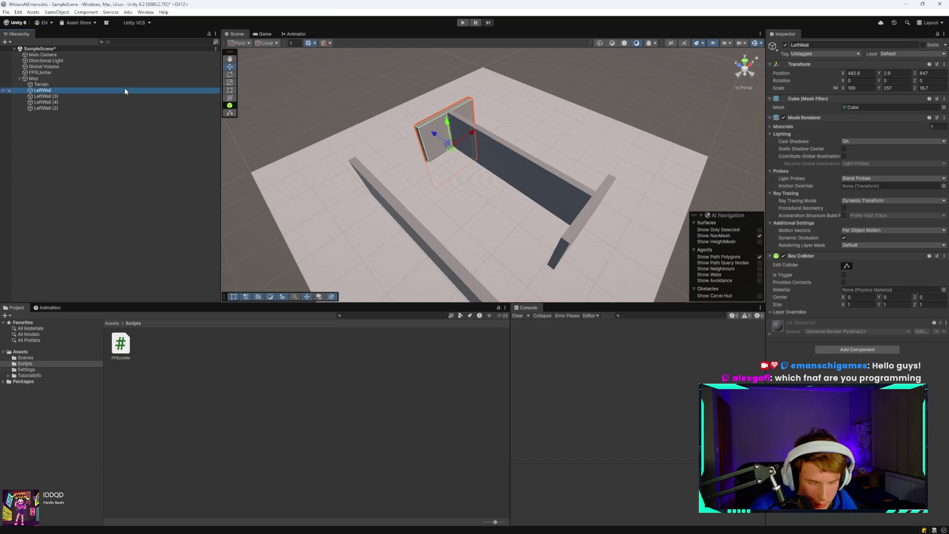
pyautogui.keyDown('ctrl'); pyautogui.click(125, 96); pyautogui.keyUp('ctrl')
pyautogui.hotkey('ctrl', 'd')
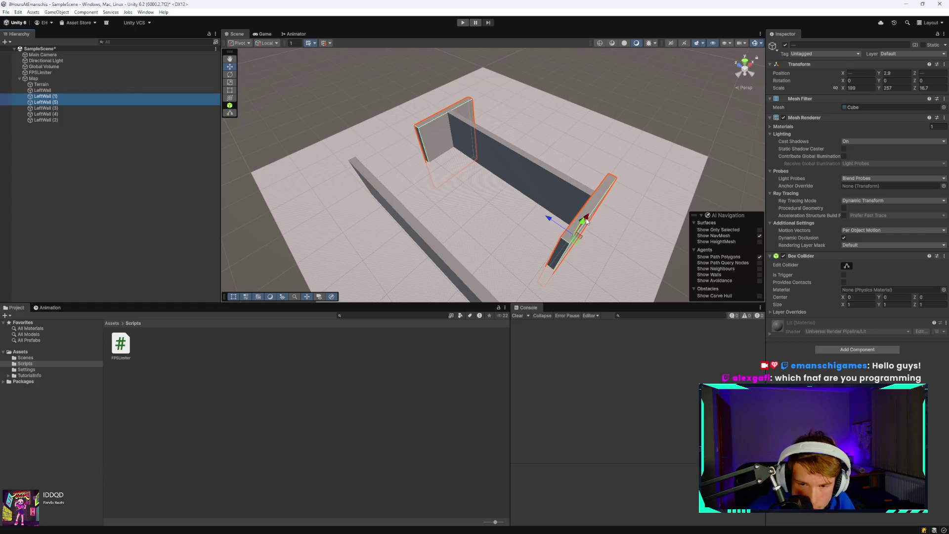
pyautogui.moveTo(588, 219)
pyautogui.mouseDown()
pyautogui.moveTo(410, 248)
pyautogui.moveTo(421, 252)
pyautogui.mouseUp()
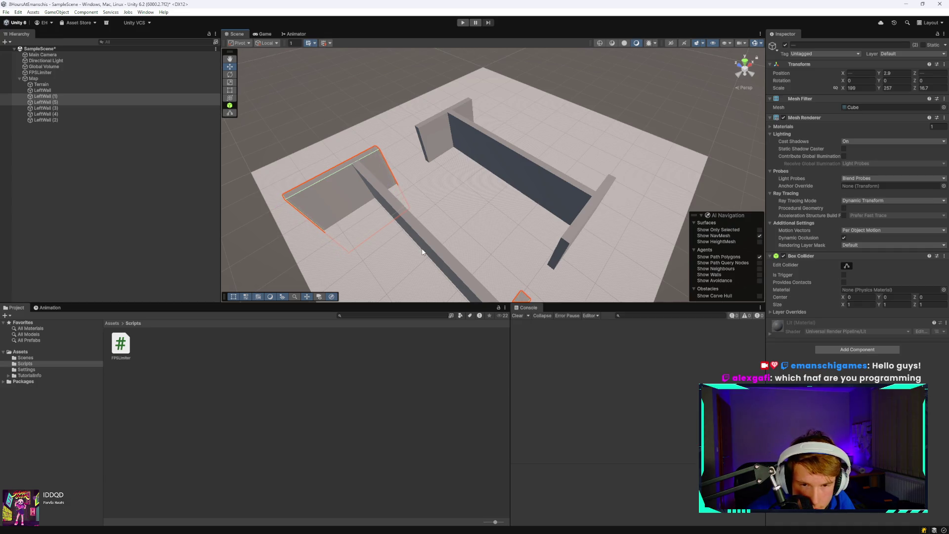
pyautogui.moveTo(424, 251)
pyautogui.mouseDown()
pyautogui.moveTo(441, 241)
pyautogui.moveTo(644, 271)
pyautogui.moveTo(508, 227)
pyautogui.moveTo(527, 234)
pyautogui.mouseUp()
# Nudge the long wall LeftWall (4) along X to 207.5.
pyautogui.scroll(-5, 526, 234)
pyautogui.click(622, 223)
pyautogui.moveTo(585, 198)
pyautogui.mouseDown()
pyautogui.moveTo(518, 200)
pyautogui.moveTo(494, 159)
pyautogui.mouseUp()
pyautogui.scroll(10, 494, 159)
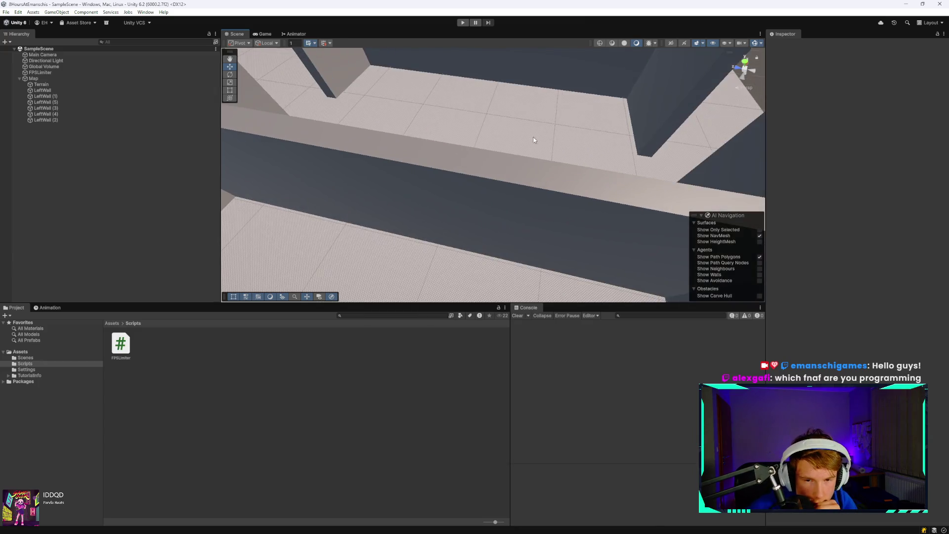
pyautogui.scroll(-10, 507, 153)
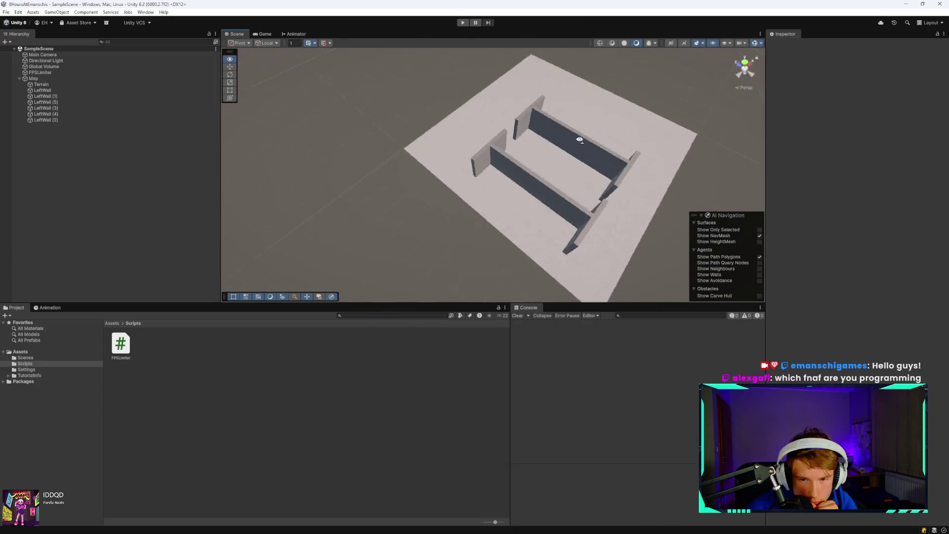
pyautogui.scroll(3, 635, 161)
pyautogui.scroll(-3, 646, 161)
pyautogui.moveTo(647, 161); pyautogui.dragTo(640, 168)
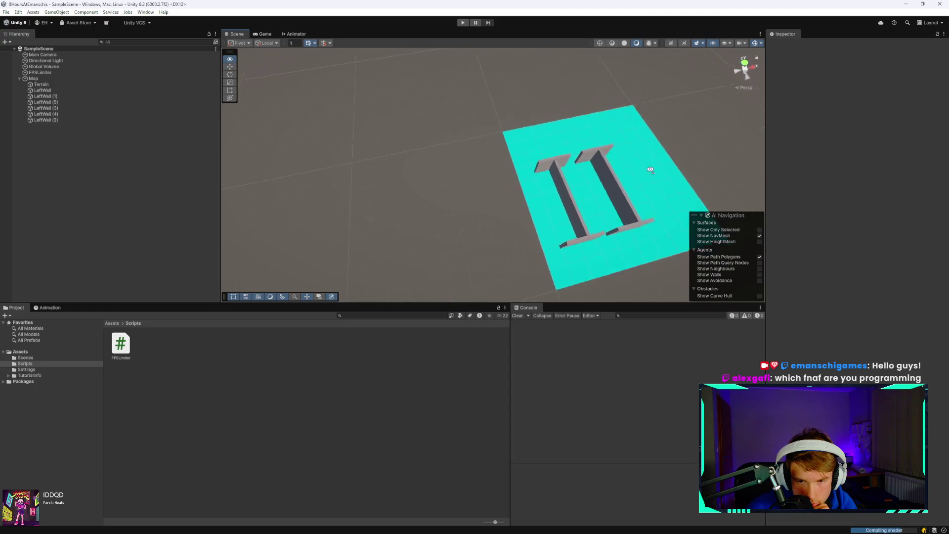
pyautogui.scroll(2, 656, 155)
pyautogui.moveTo(658, 139); pyautogui.dragTo(691, 162)
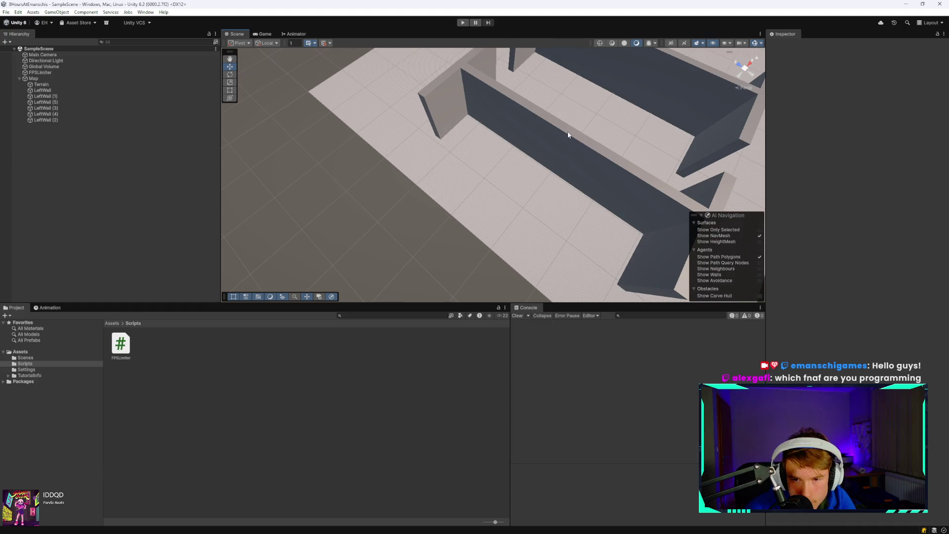
pyautogui.click(570, 163)
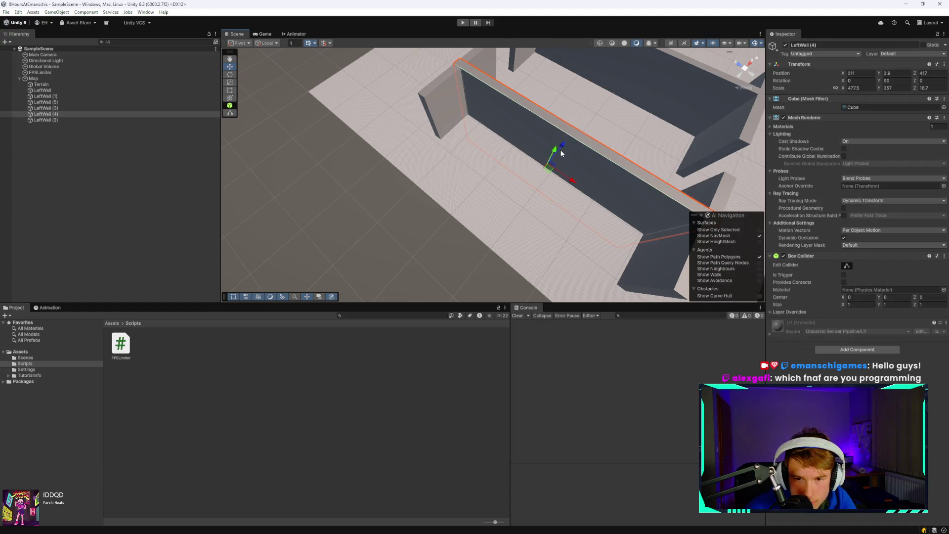
pyautogui.moveTo(561, 147)
pyautogui.mouseDown()
pyautogui.moveTo(577, 150)
pyautogui.moveTo(660, 83)
pyautogui.mouseUp()
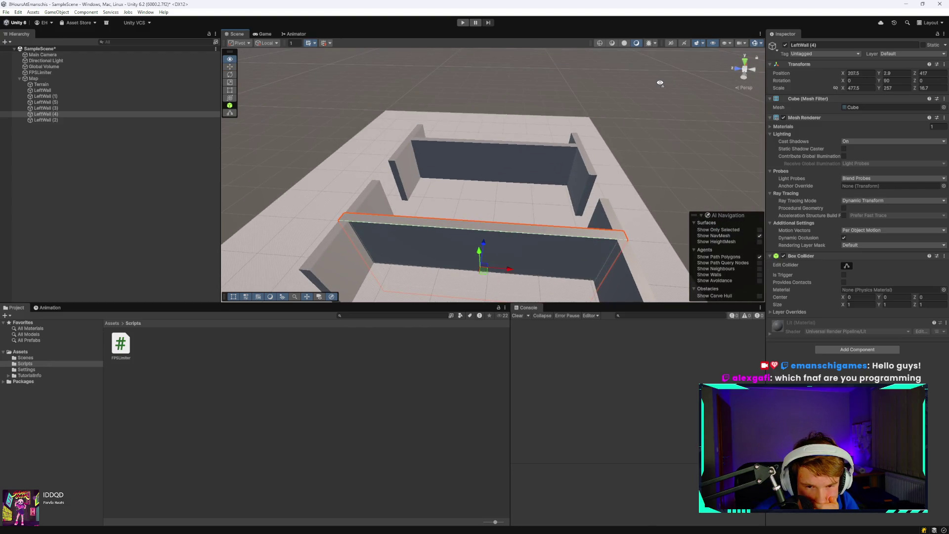
# Save SampleScene again.
pyautogui.hotkey('ctrl', 's')
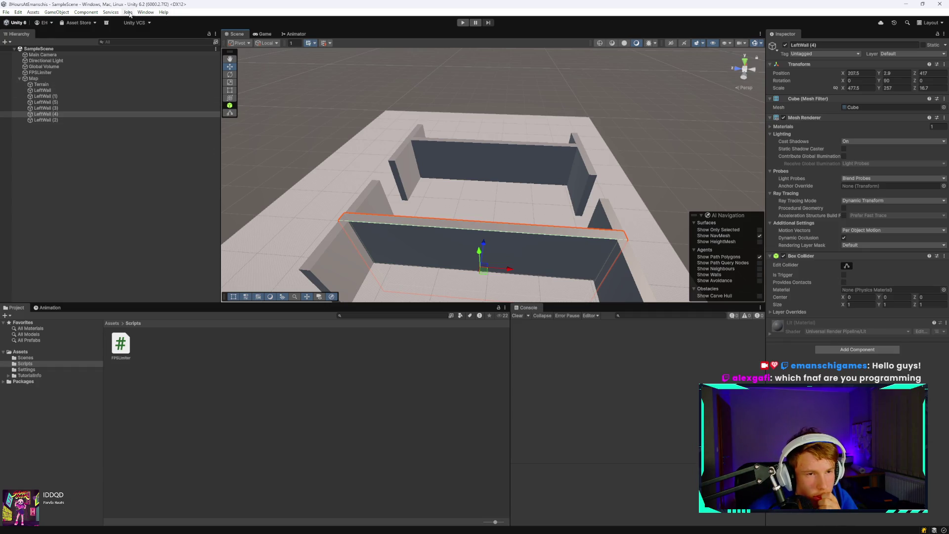
pyautogui.click(145, 12)
pyautogui.moveTo(198, 60)
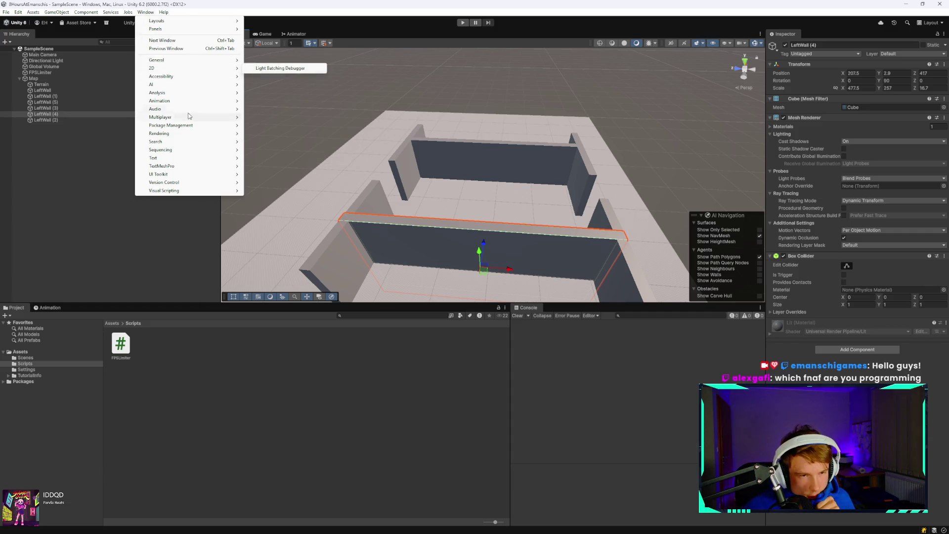
# Choose Package Management > Package Manager from the Window menu.
pyautogui.moveTo(191, 137)
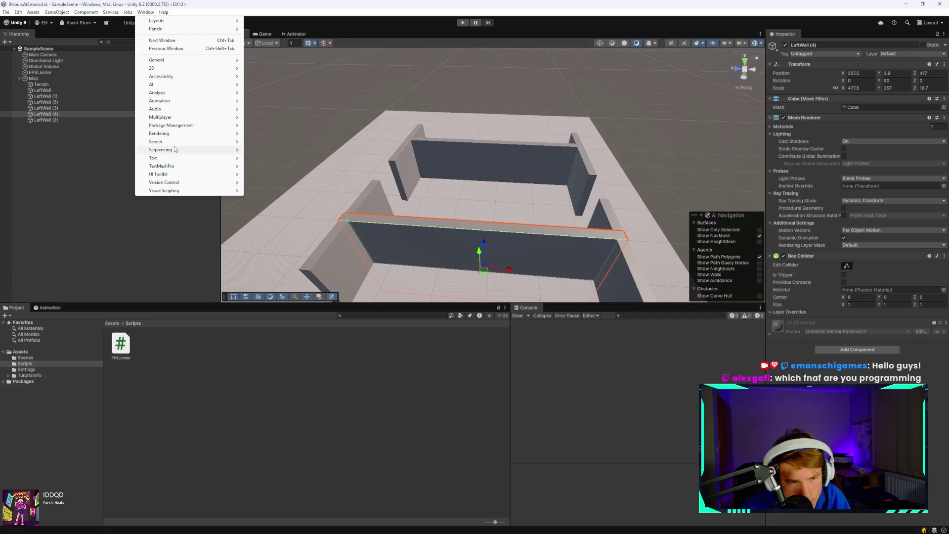
pyautogui.moveTo(203, 177)
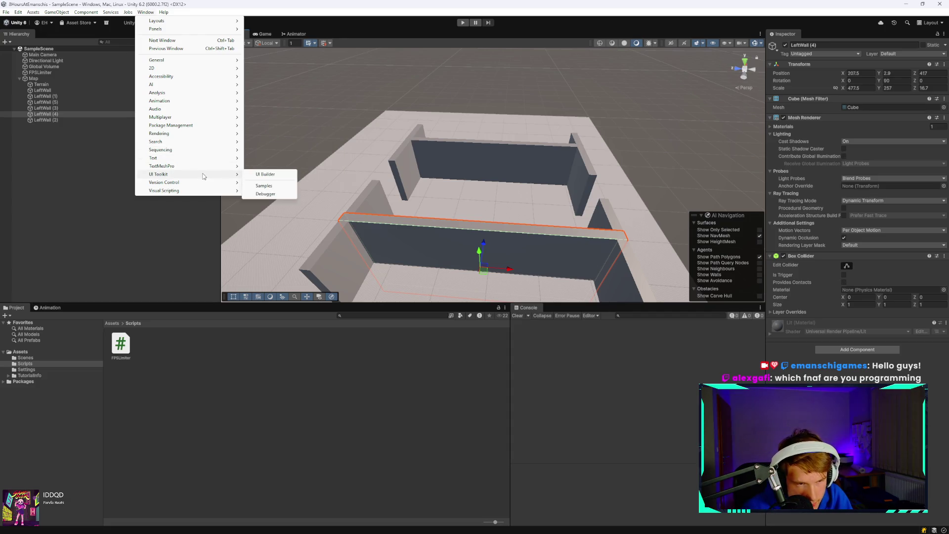
pyautogui.moveTo(200, 93)
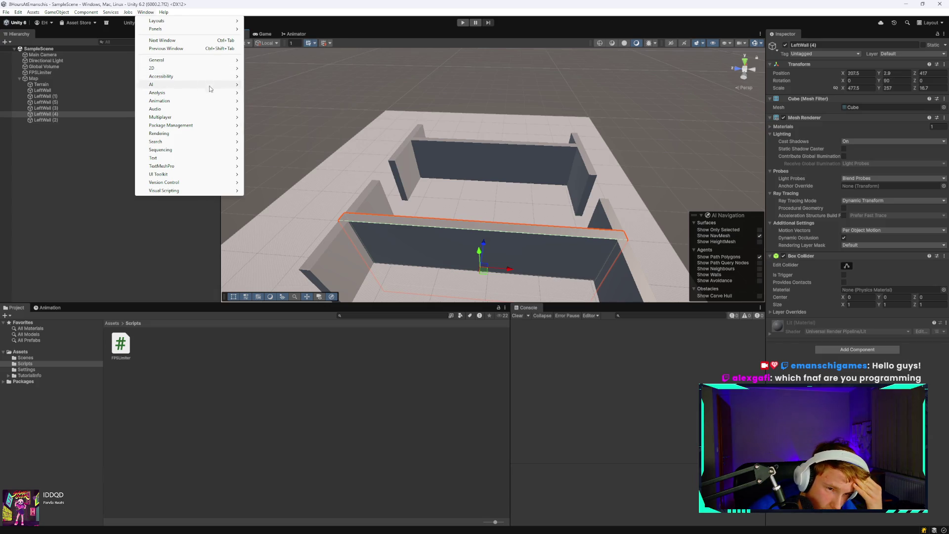
pyautogui.moveTo(217, 125)
pyautogui.click(274, 125)
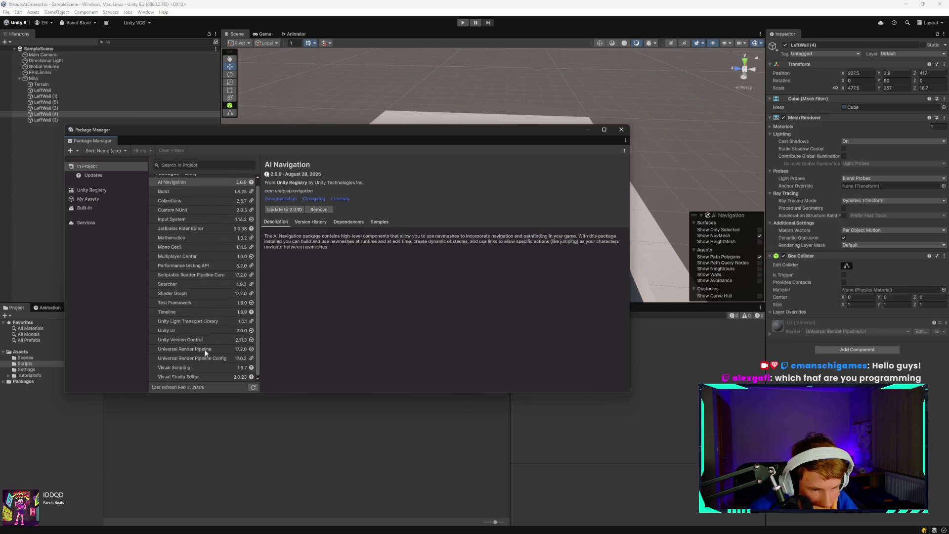
# In My Assets, select Third Person Controller - Basic Locomotion FREE and download version 2.1.
pyautogui.scroll(1, 183, 338)
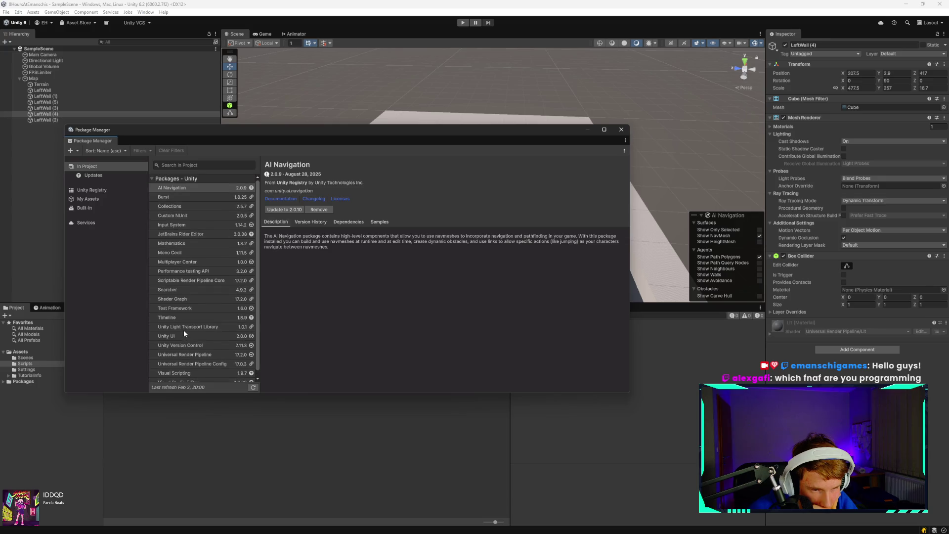
pyautogui.click(115, 199)
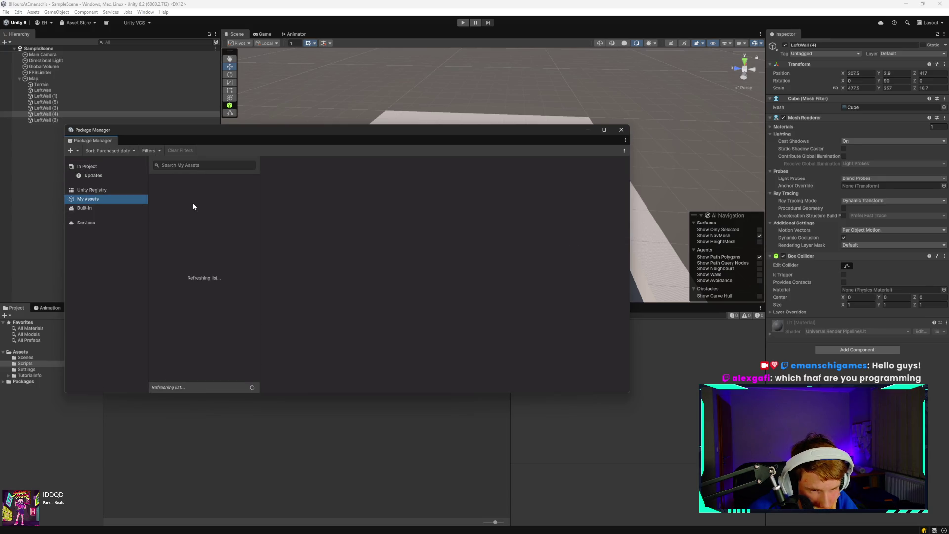
pyautogui.moveTo(259, 131); pyautogui.dragTo(297, 125)
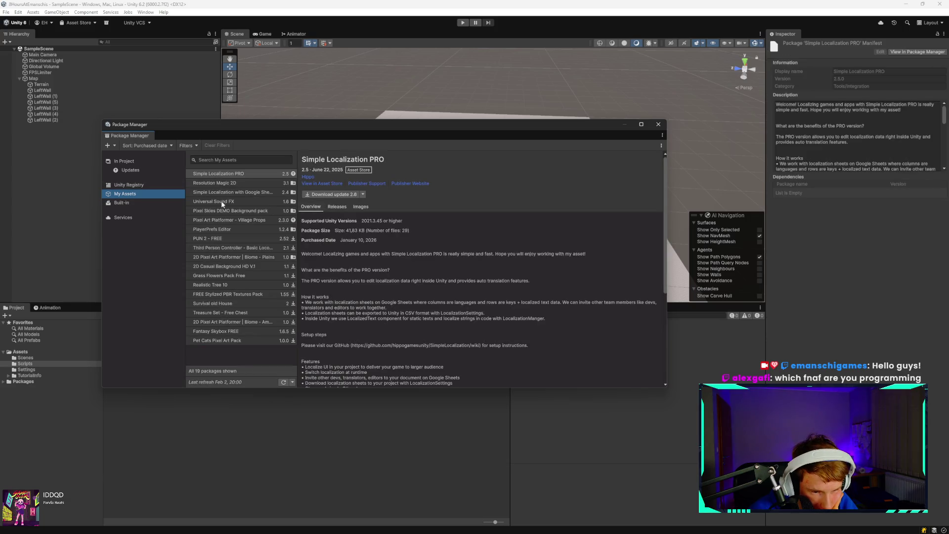
pyautogui.click(227, 258)
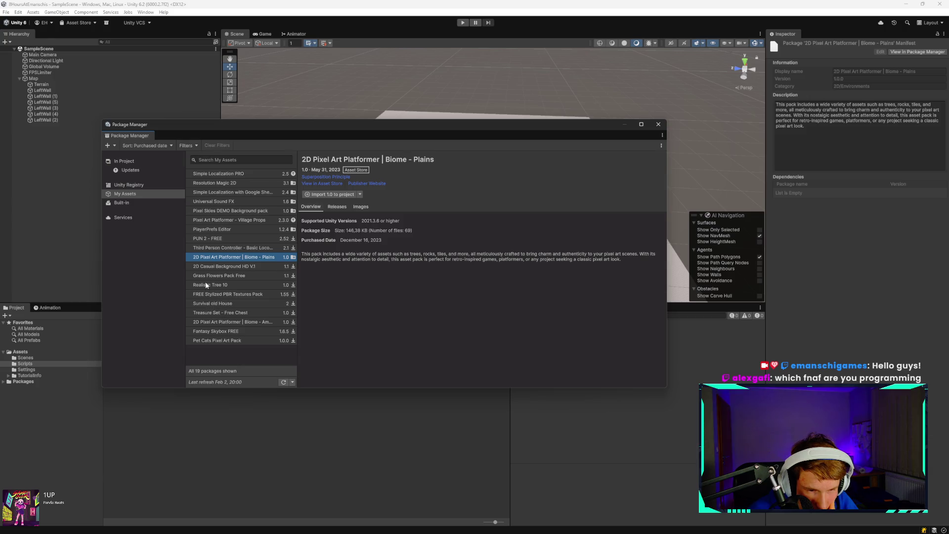
pyautogui.click(218, 249)
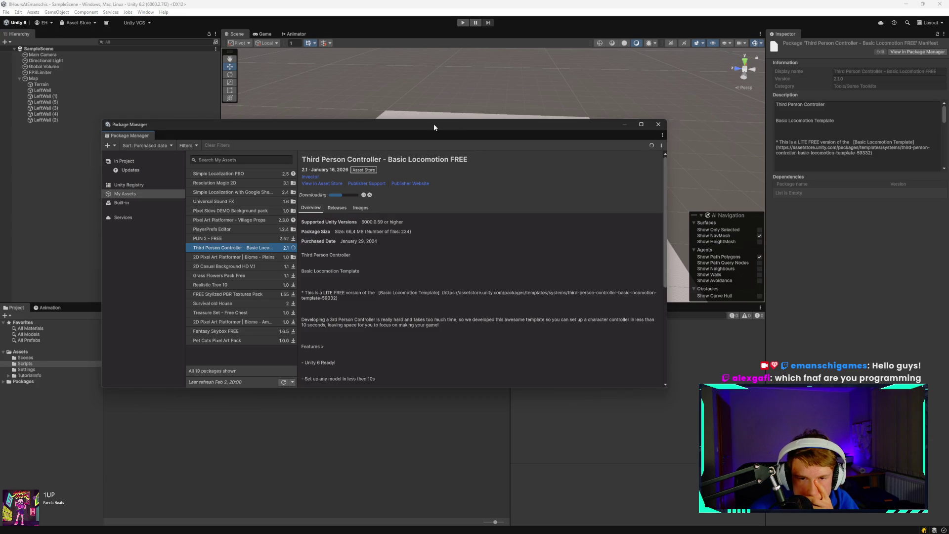
pyautogui.moveTo(434, 121); pyautogui.dragTo(462, 105)
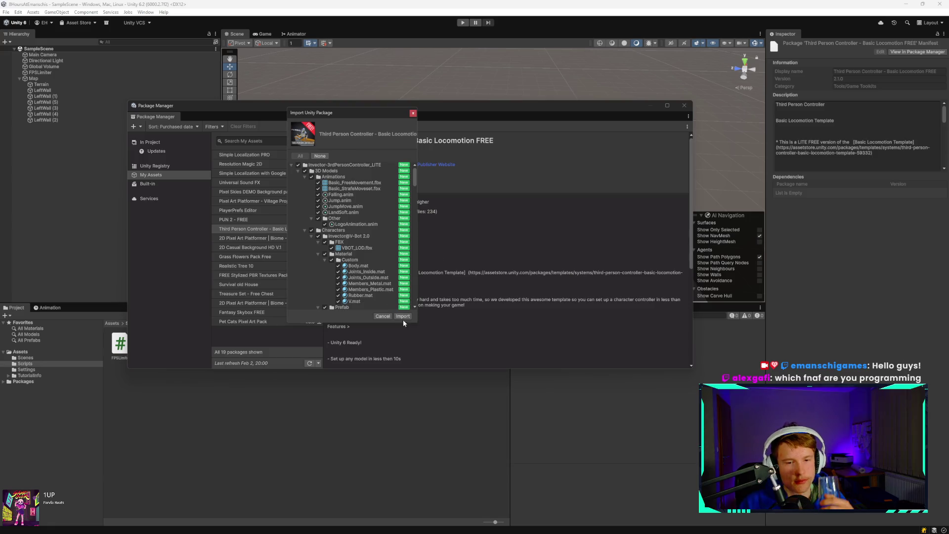
# Import all package files, adding the Invector-3rdPersonController_LITE folder under Assets.
pyautogui.click(402, 315)
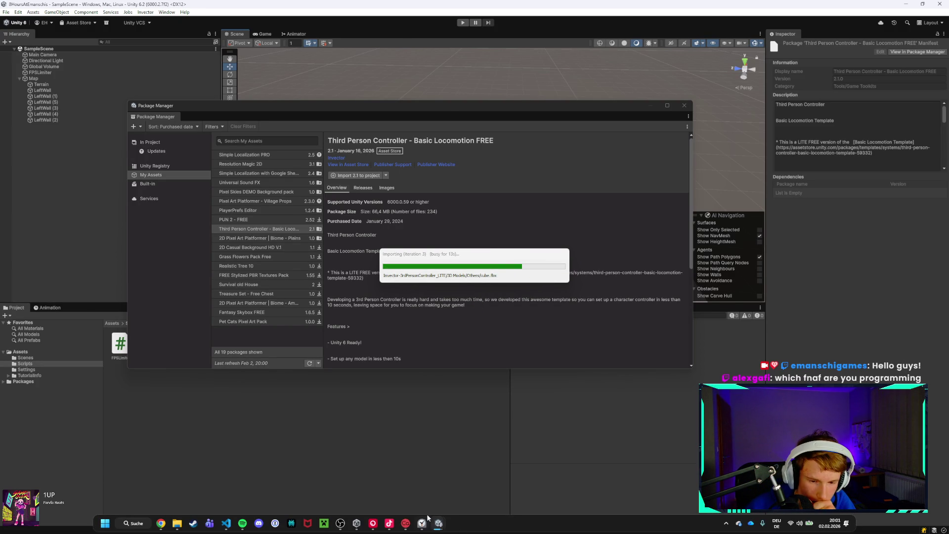
pyautogui.click(422, 523)
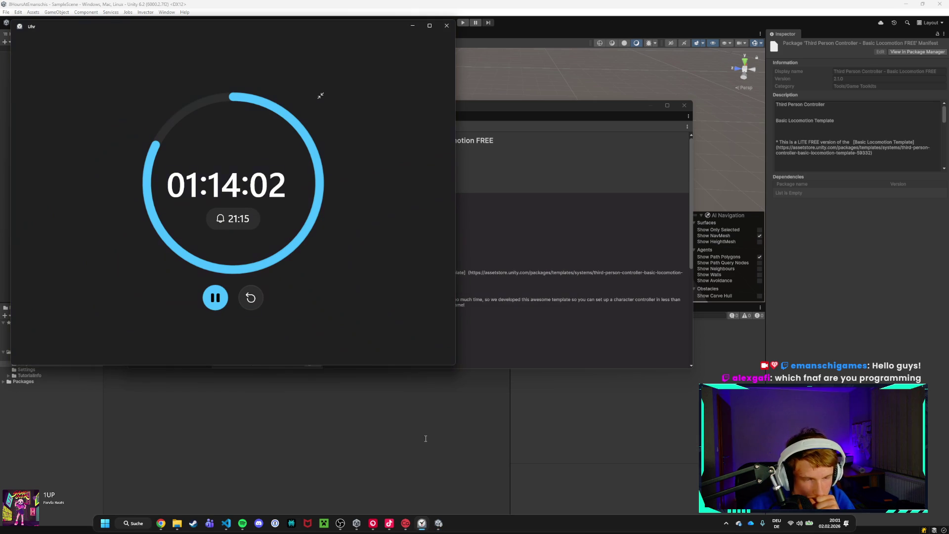
pyautogui.click(412, 25)
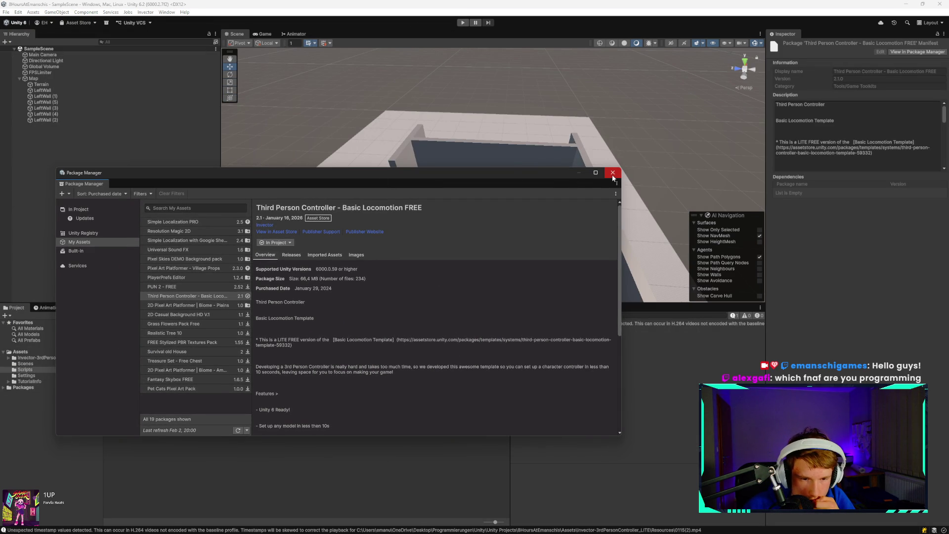
# Close the Package Manager and move FPSLimiter to the top of the Hierarchy.
pyautogui.click(612, 176)
pyautogui.click(45, 357)
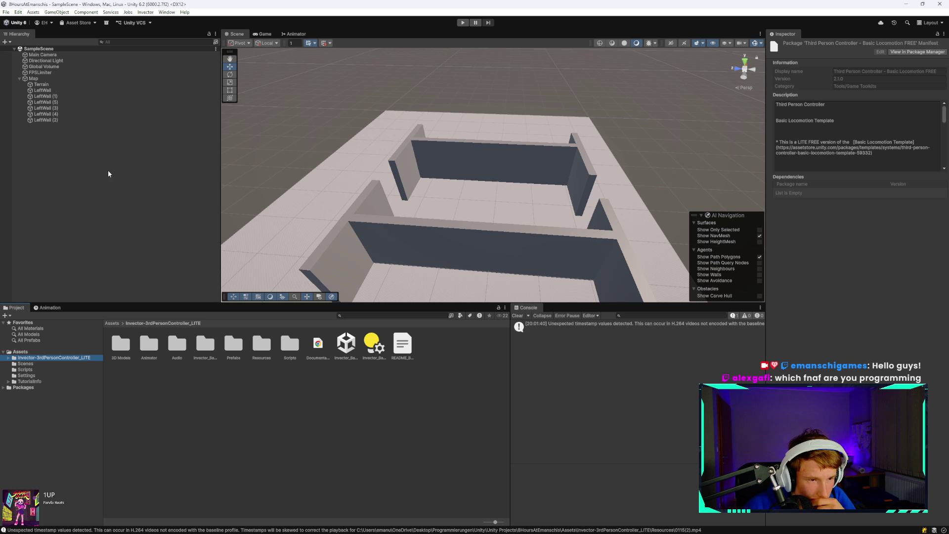
pyautogui.moveTo(61, 72); pyautogui.dragTo(67, 55)
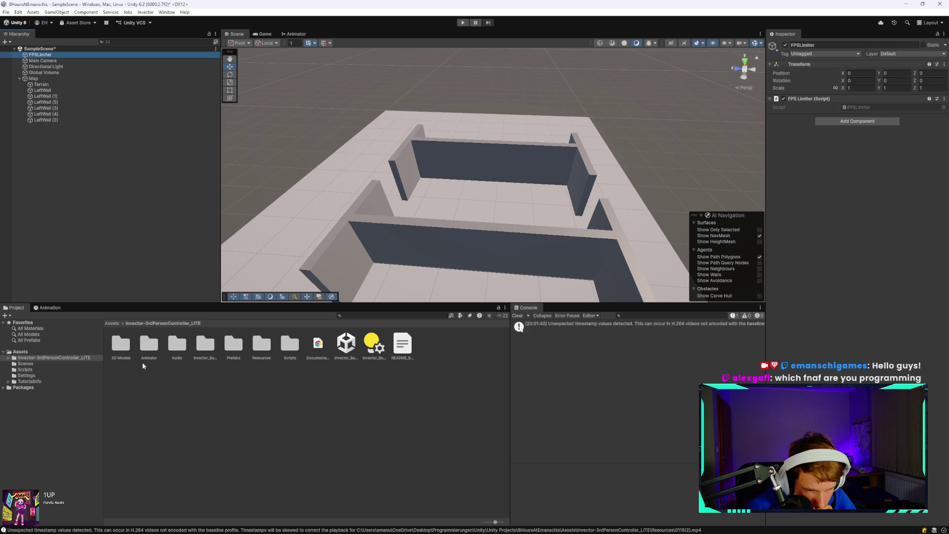
# Open Invector-3rdPersonController_LITE's Prefabs folder and inspect the vThirdPersonCamera_LITE prefab.
pyautogui.doubleClick(129, 353)
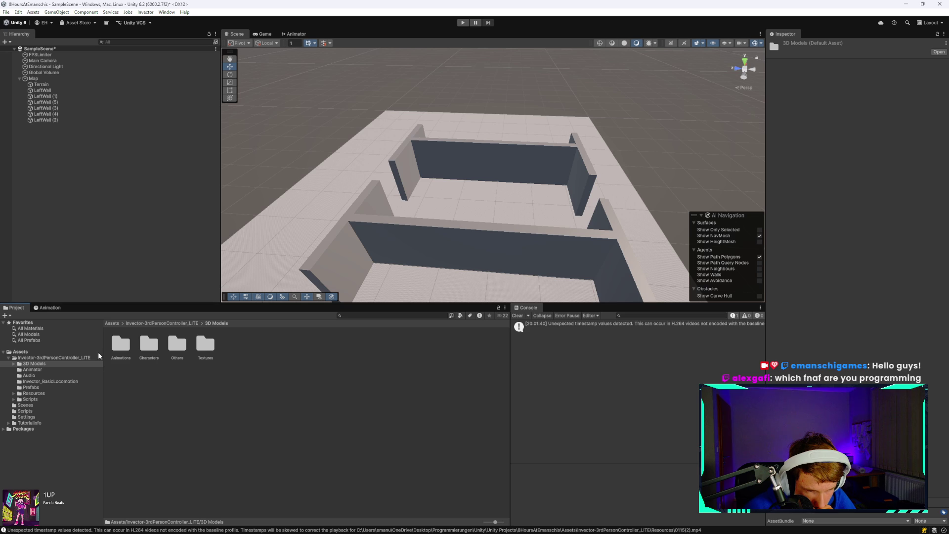
pyautogui.click(52, 358)
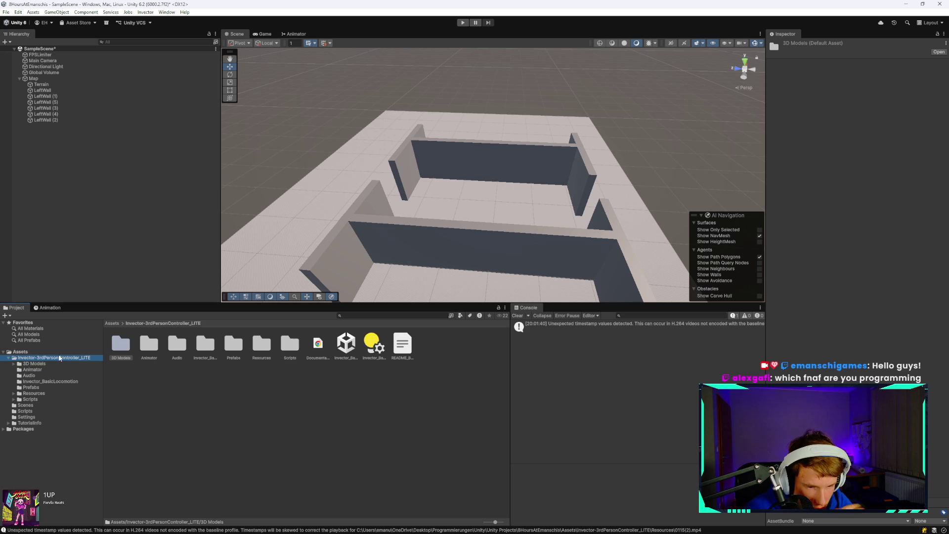
pyautogui.doubleClick(233, 345)
pyautogui.click(148, 346)
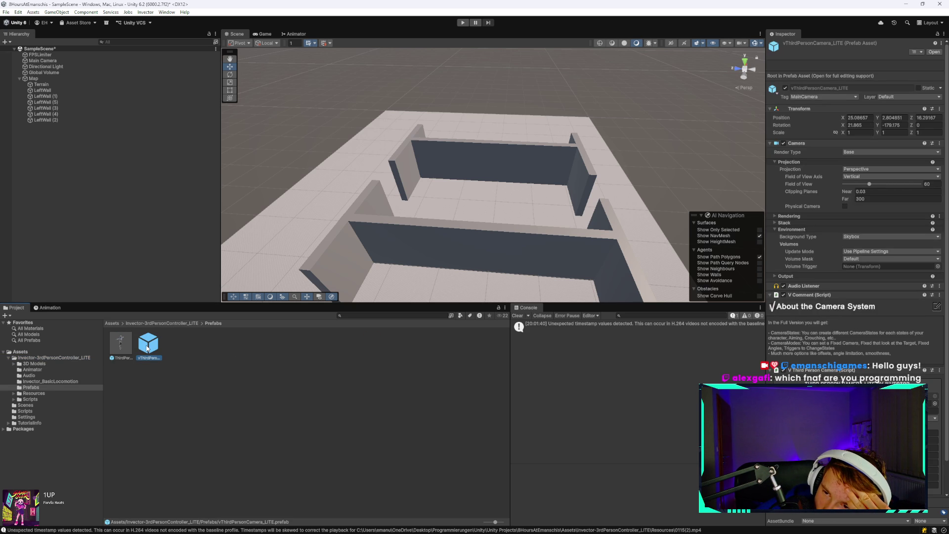
pyautogui.click(123, 352)
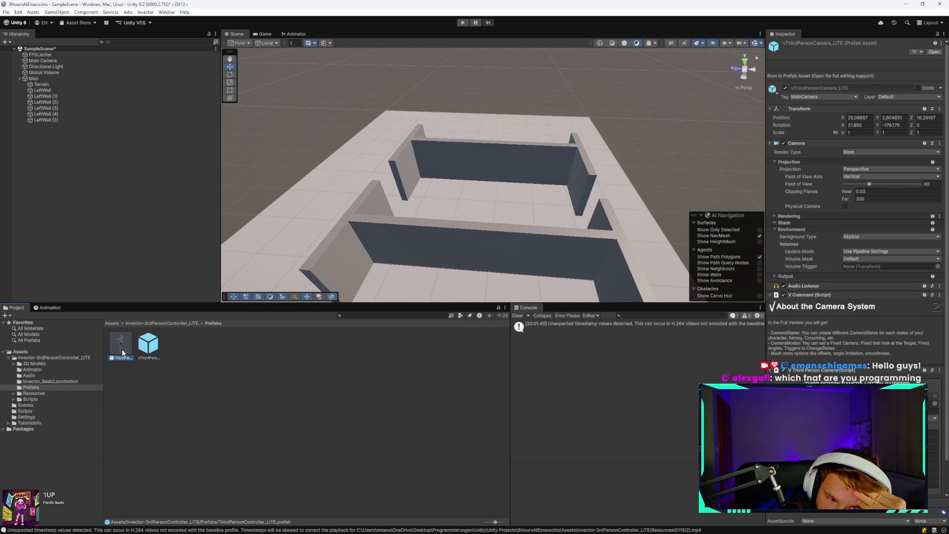
pyautogui.click(153, 349)
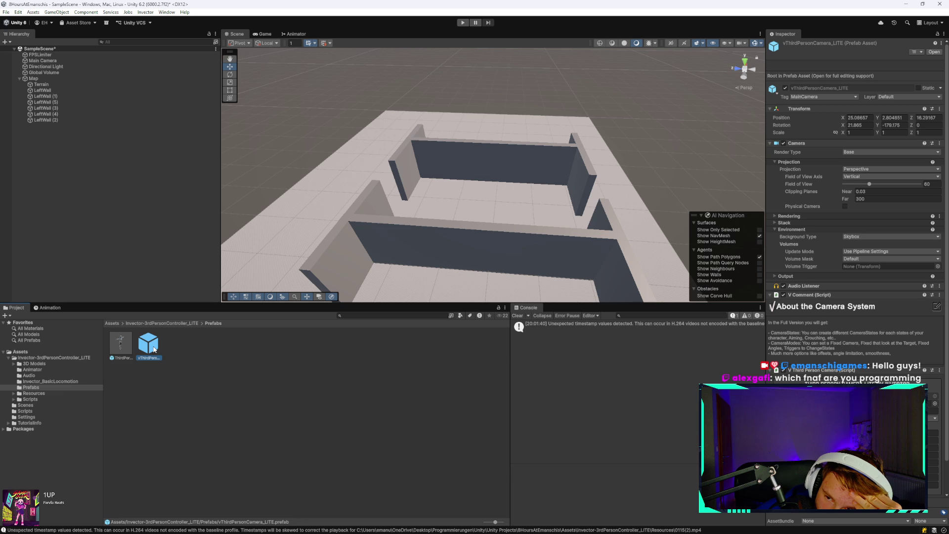
# Preview the ThirdPersonController prefab in prefab mode, then return to the scene.
pyautogui.doubleClick(121, 345)
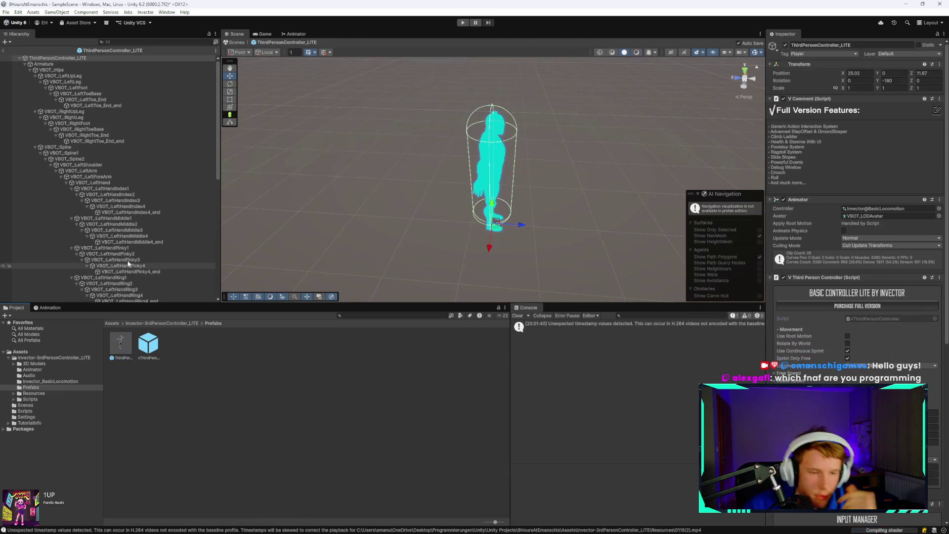
pyautogui.moveTo(489, 198); pyautogui.dragTo(568, 187)
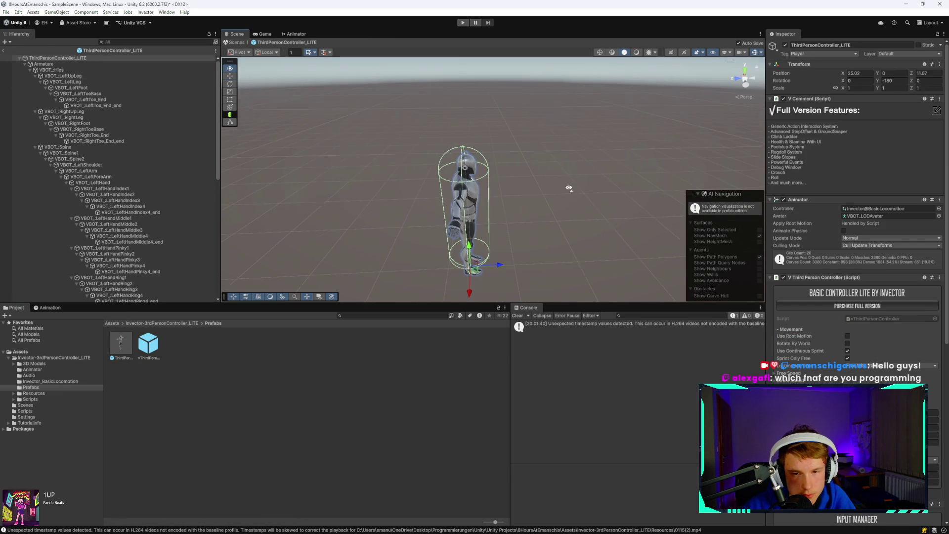
pyautogui.click(3, 51)
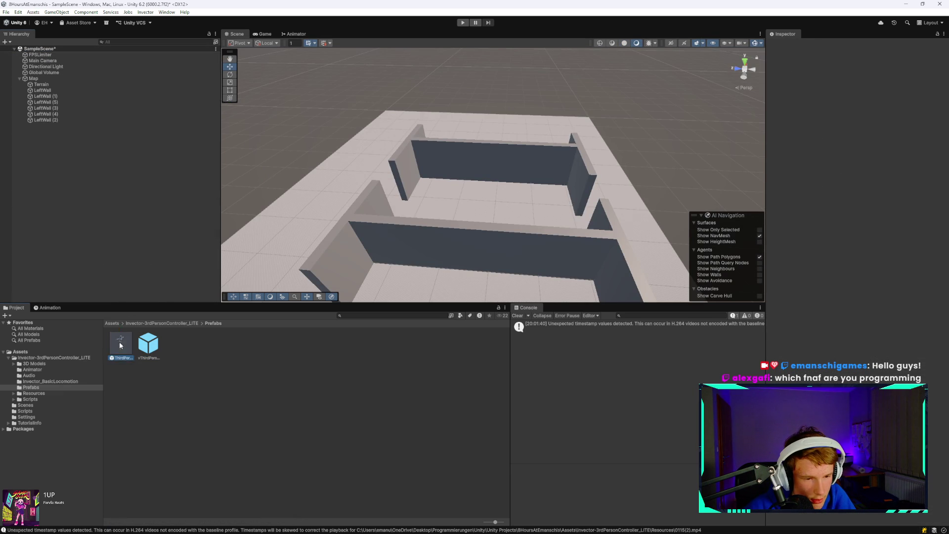
# Place ThirdPersonController_LITE above the maze at X 282.85, Y 258.3, Z 412.8, then start Play.
pyautogui.moveTo(83, 195); pyautogui.dragTo(78, 193)
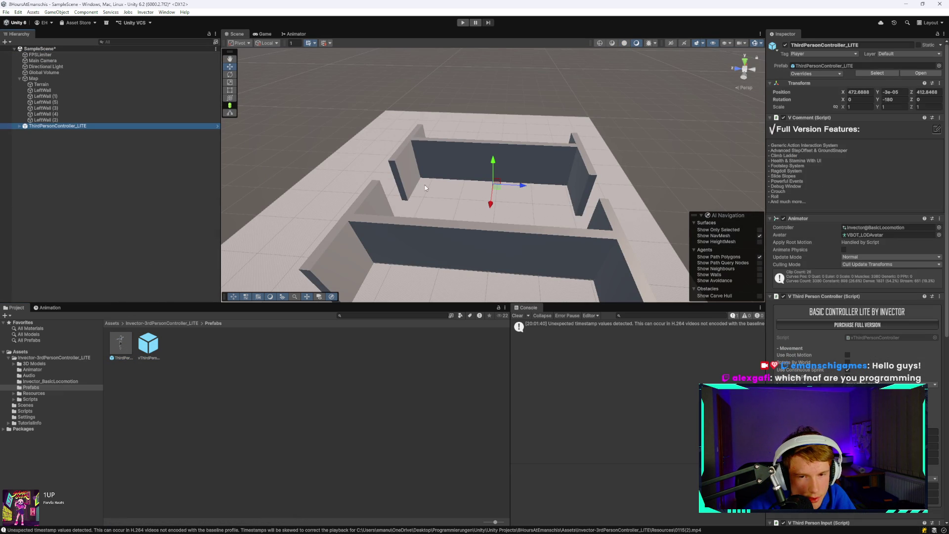
pyautogui.moveTo(534, 201)
pyautogui.mouseDown()
pyautogui.moveTo(558, 212)
pyautogui.moveTo(498, 170)
pyautogui.moveTo(494, 94)
pyautogui.moveTo(475, 220)
pyautogui.moveTo(476, 82)
pyautogui.mouseUp()
pyautogui.moveTo(576, 144); pyautogui.dragTo(546, 148)
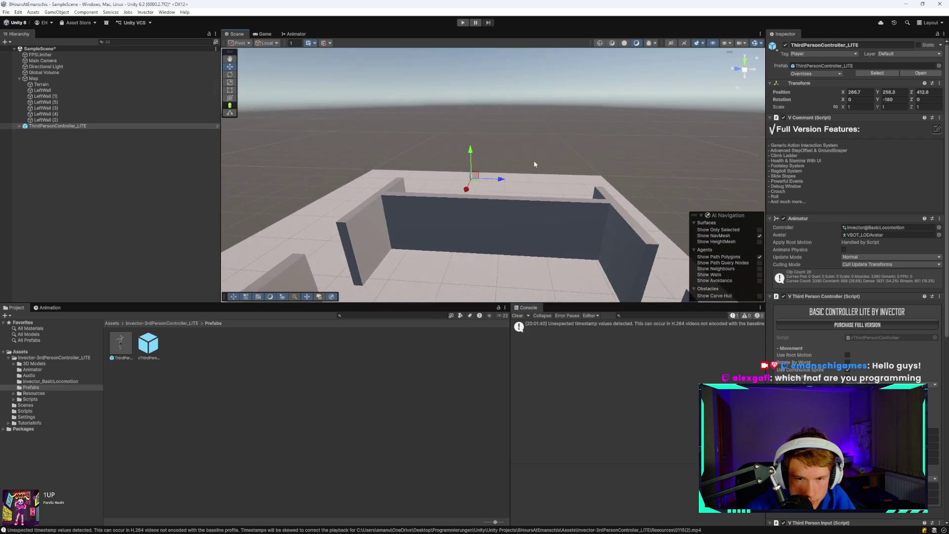
pyautogui.scroll(3, 379, 187)
pyautogui.scroll(-2, 378, 187)
pyautogui.press('Right')
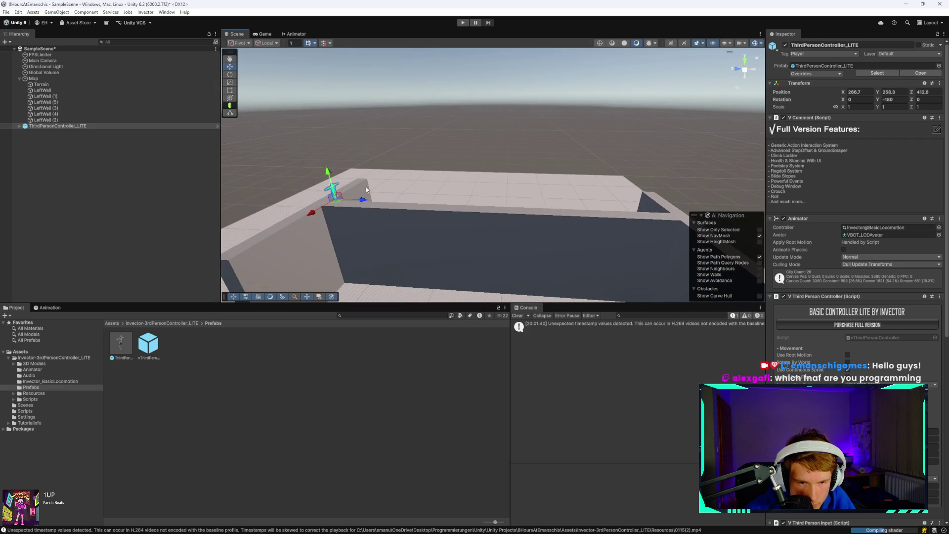
pyautogui.moveTo(320, 210); pyautogui.dragTo(288, 228)
pyautogui.click(463, 22)
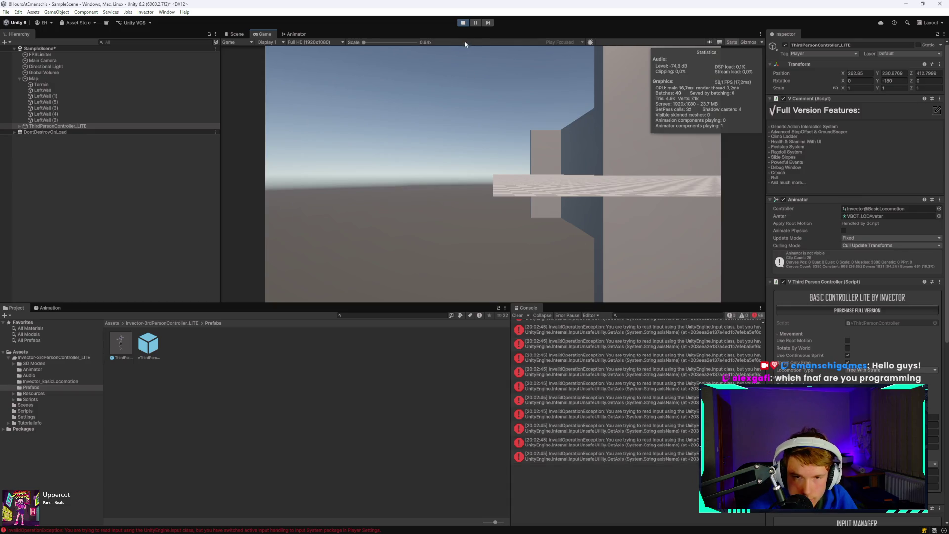
# Stop the play test with Ctrl+P and clear the Console errors.
pyautogui.hotkey('ctrl', 'p')
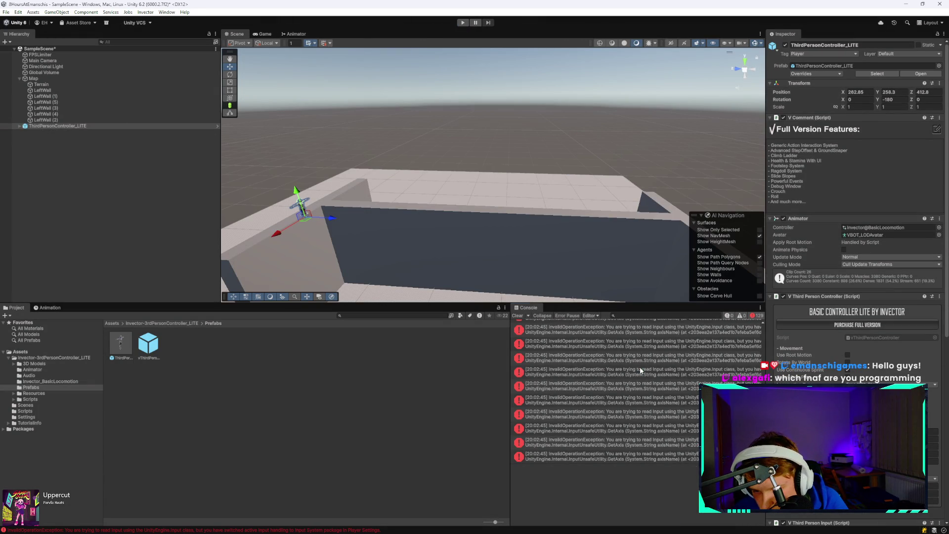
pyautogui.click(640, 366)
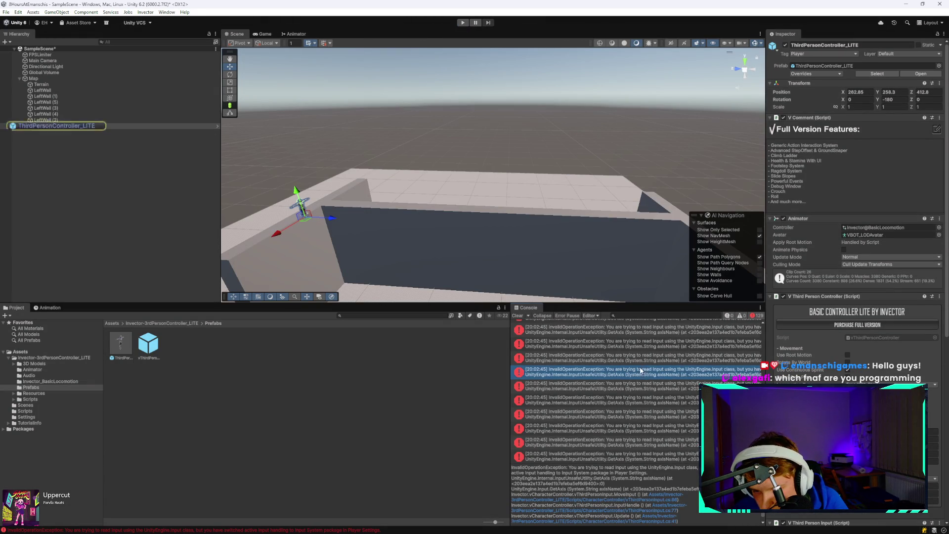
pyautogui.click(515, 316)
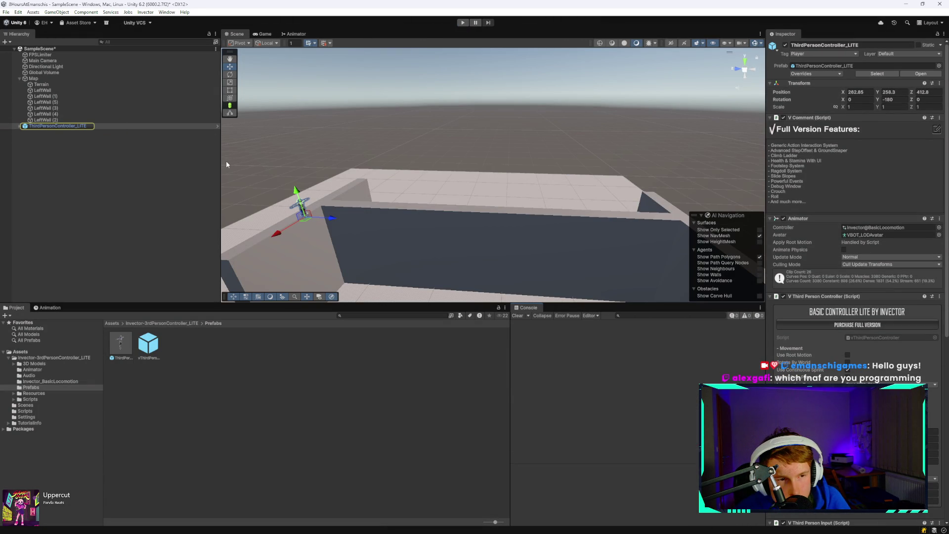
# Delete ThirdPersonController_LITE from SampleScene.
pyautogui.click(167, 126)
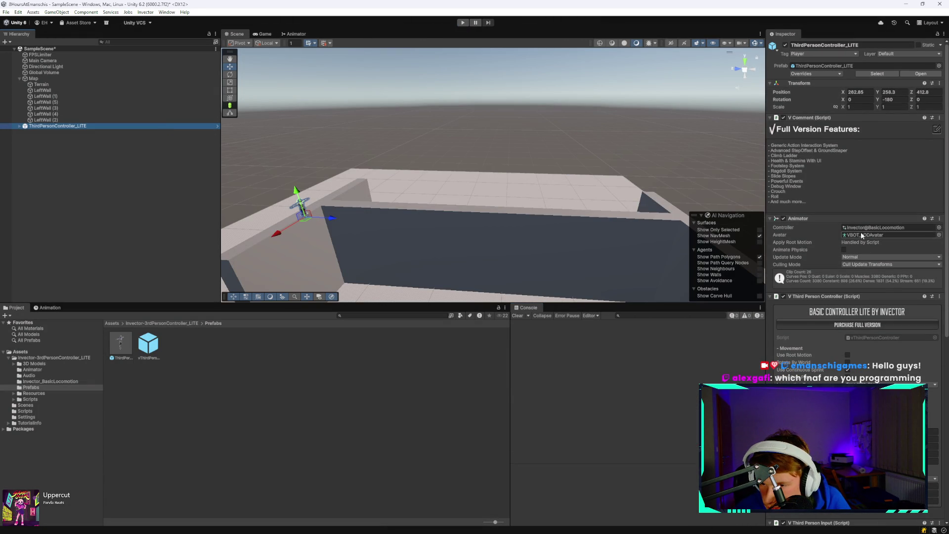
pyautogui.scroll(-5, 868, 222)
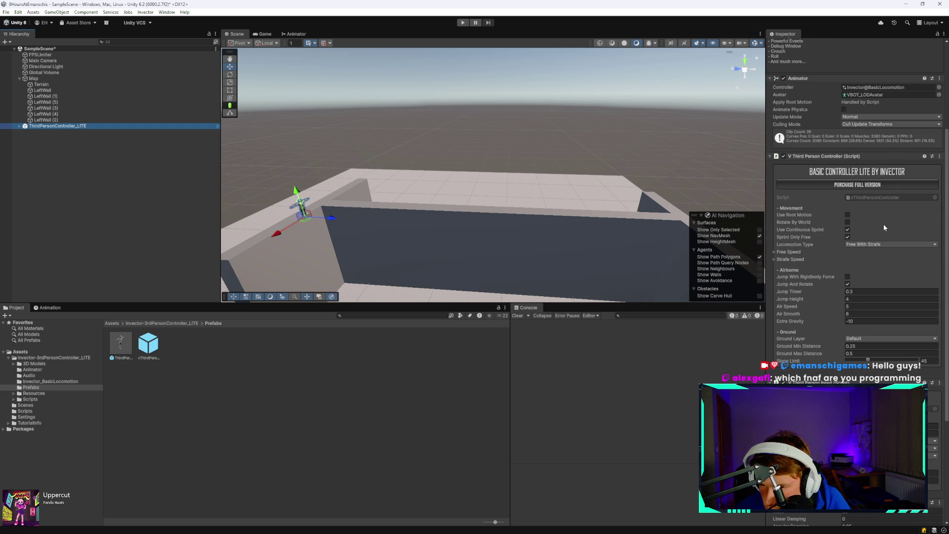
pyautogui.scroll(5, 884, 227)
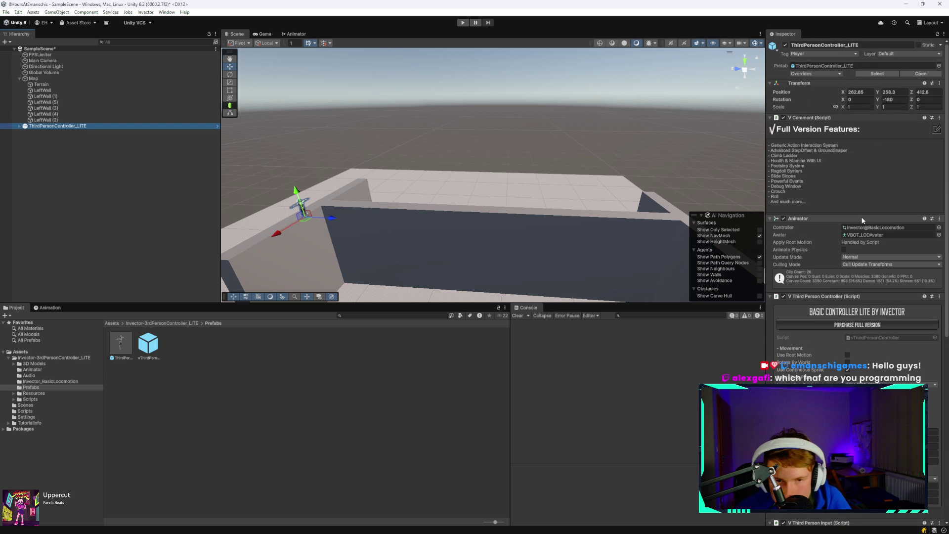
pyautogui.scroll(-3, 295, 213)
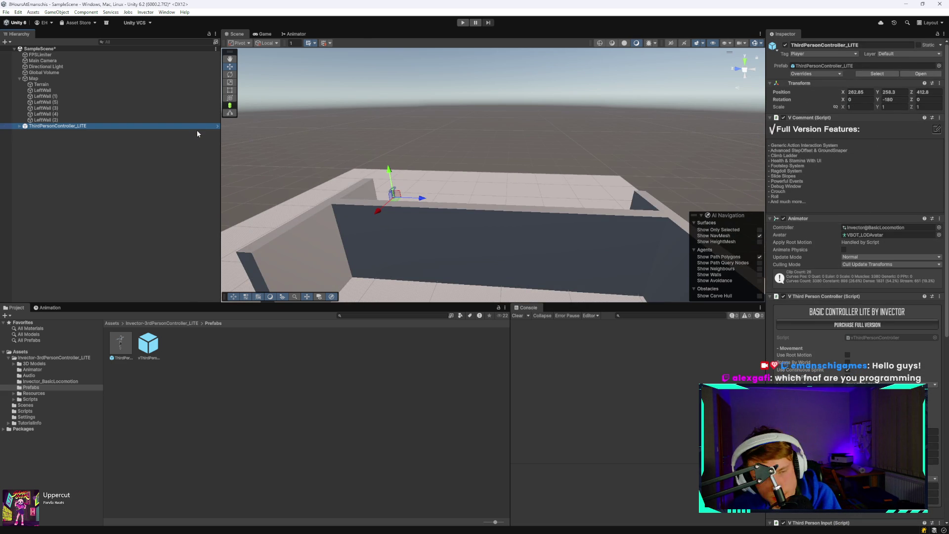
pyautogui.press('Delete')
pyautogui.scroll(-5, 400, 217)
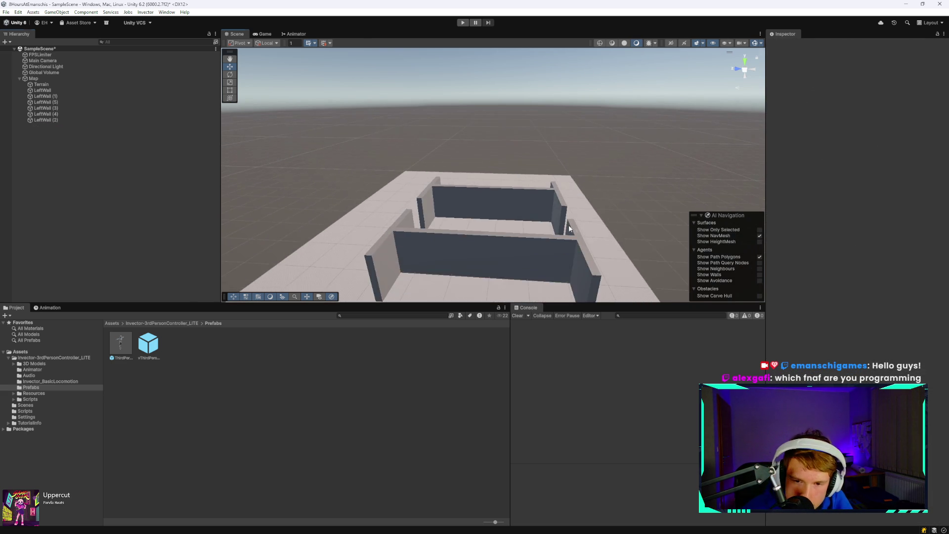
# Collapse the Invector folder, then run and stop a brief play test of the character-free maze.
pyautogui.moveTo(413, 211); pyautogui.dragTo(555, 199)
pyautogui.scroll(8, 556, 188)
pyautogui.scroll(3, 559, 151)
pyautogui.scroll(-5, 587, 140)
pyautogui.moveTo(604, 132)
pyautogui.mouseDown()
pyautogui.moveTo(625, 97)
pyautogui.moveTo(610, 143)
pyautogui.mouseUp()
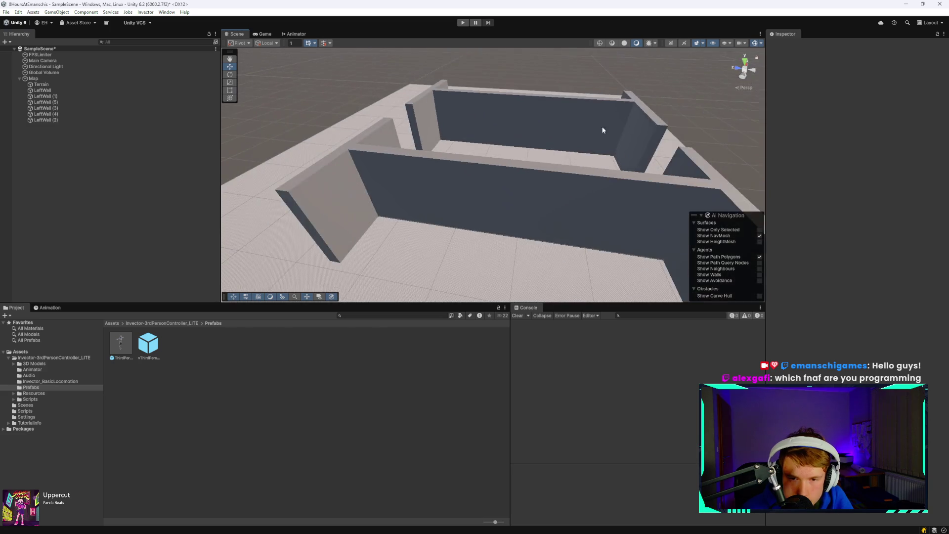
pyautogui.scroll(2, 531, 163)
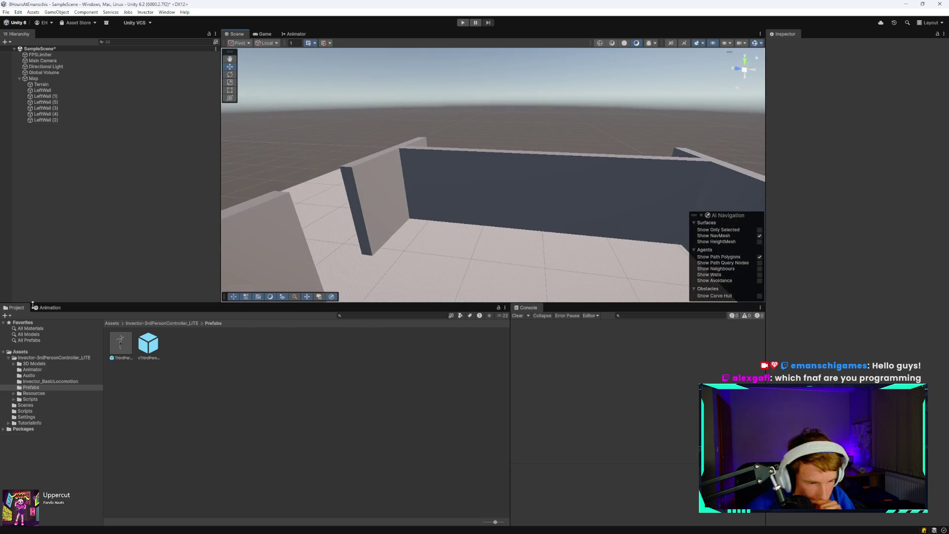
pyautogui.click(8, 357)
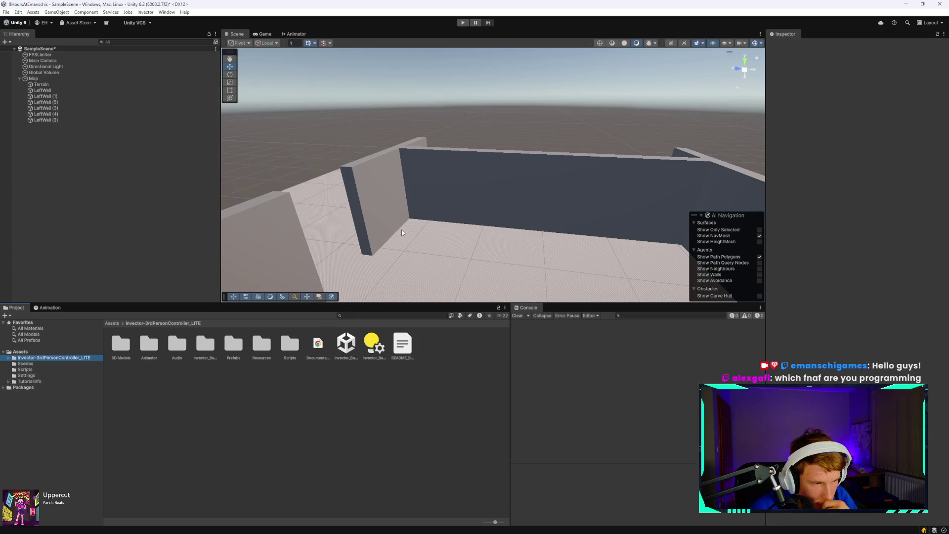
pyautogui.click(462, 23)
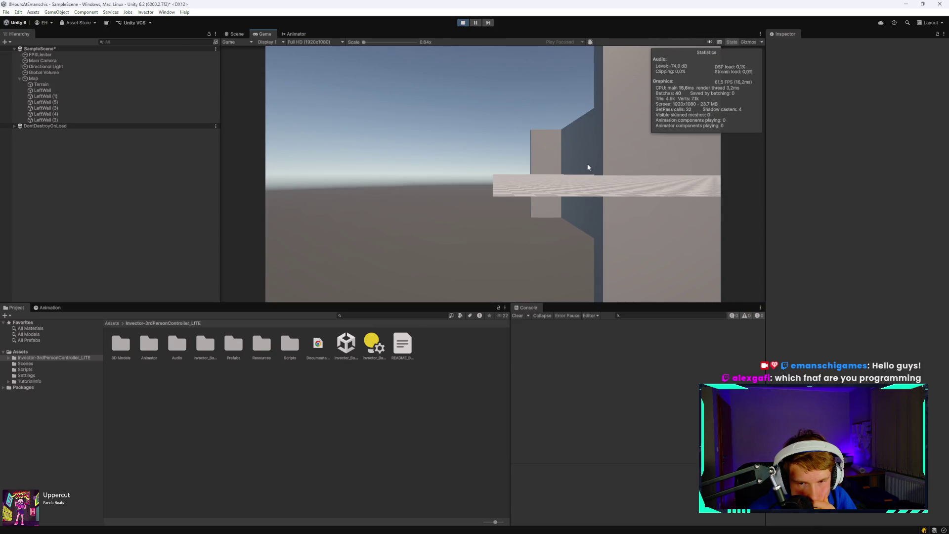
pyautogui.click(462, 23)
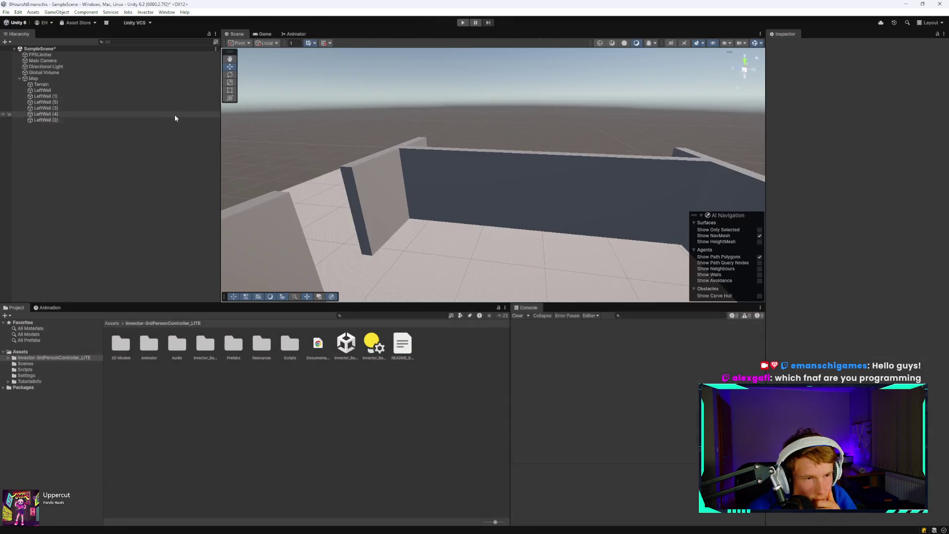
# Move the Main Camera over the maze platform to X 2553, Z 158.
pyautogui.doubleClick(91, 60)
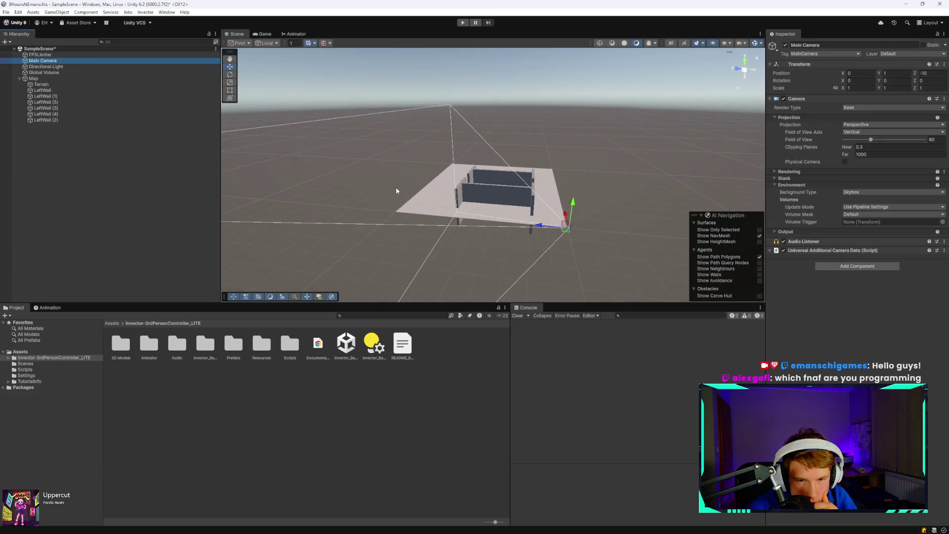
pyautogui.moveTo(569, 222)
pyautogui.mouseDown()
pyautogui.moveTo(631, 127)
pyautogui.moveTo(705, 80)
pyautogui.mouseUp()
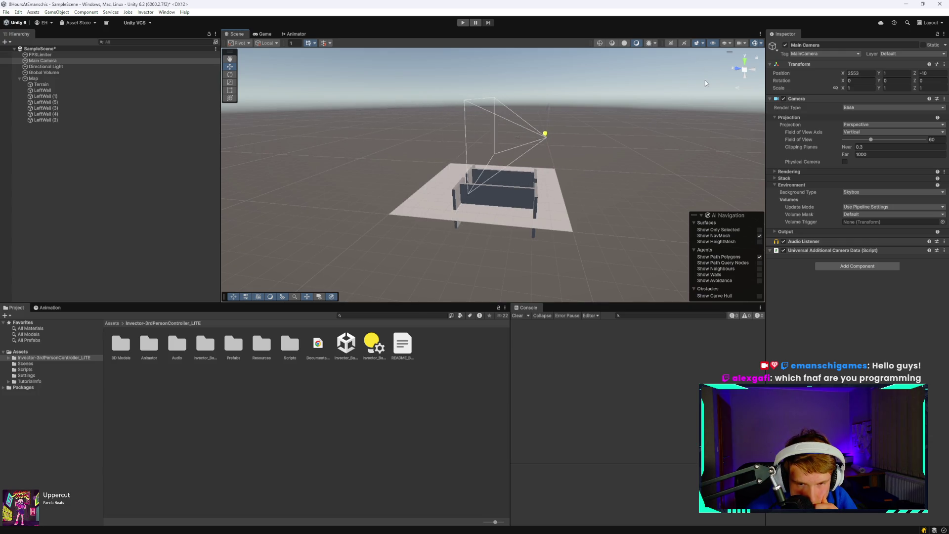
pyautogui.scroll(5, 594, 145)
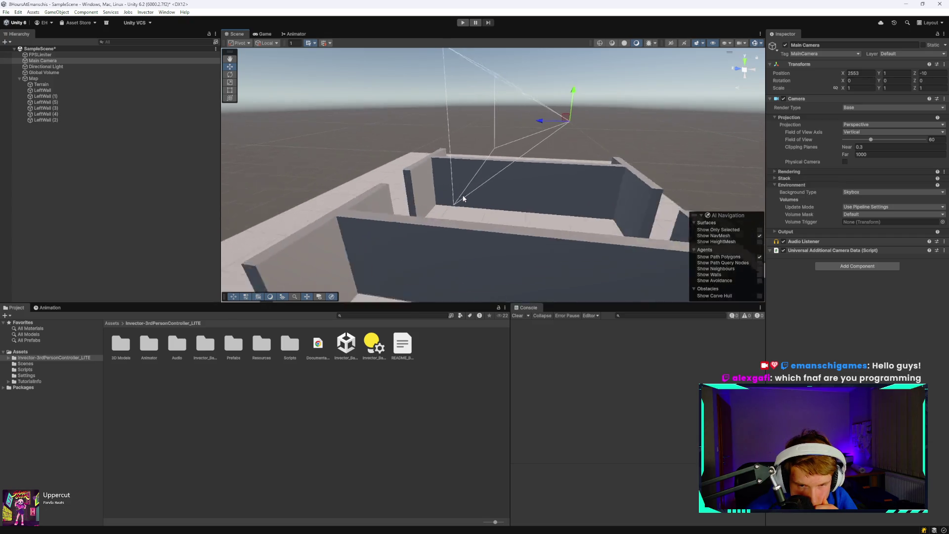
pyautogui.scroll(-5, 464, 198)
pyautogui.scroll(2, 546, 140)
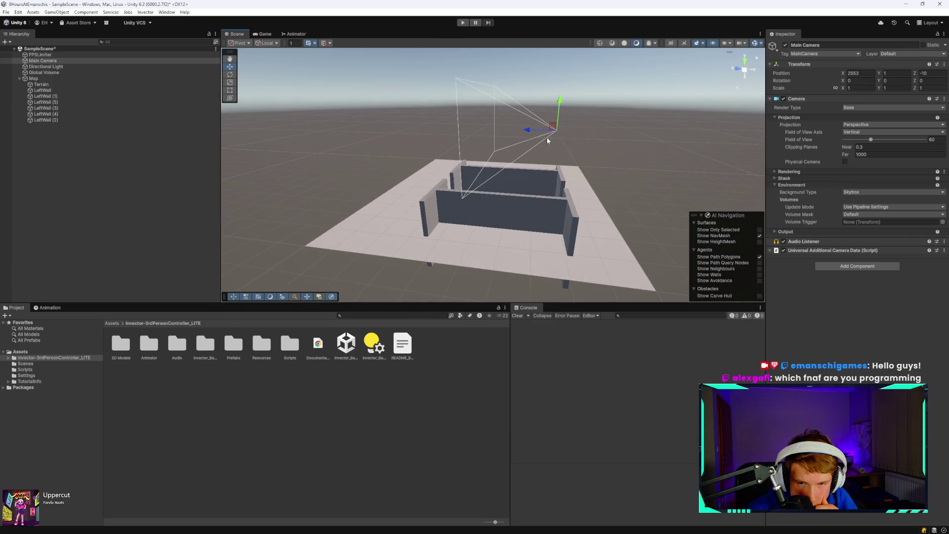
pyautogui.moveTo(552, 127); pyautogui.dragTo(539, 127)
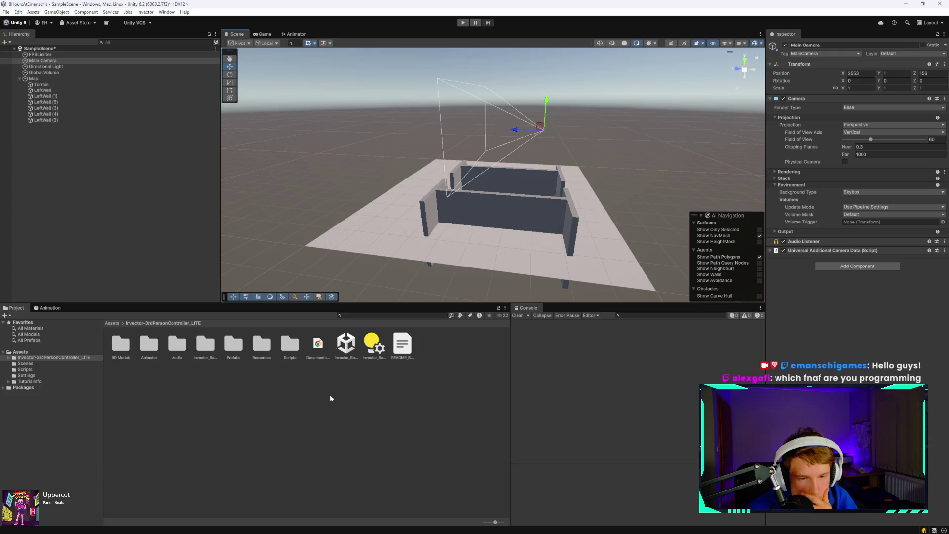
pyautogui.click(166, 13)
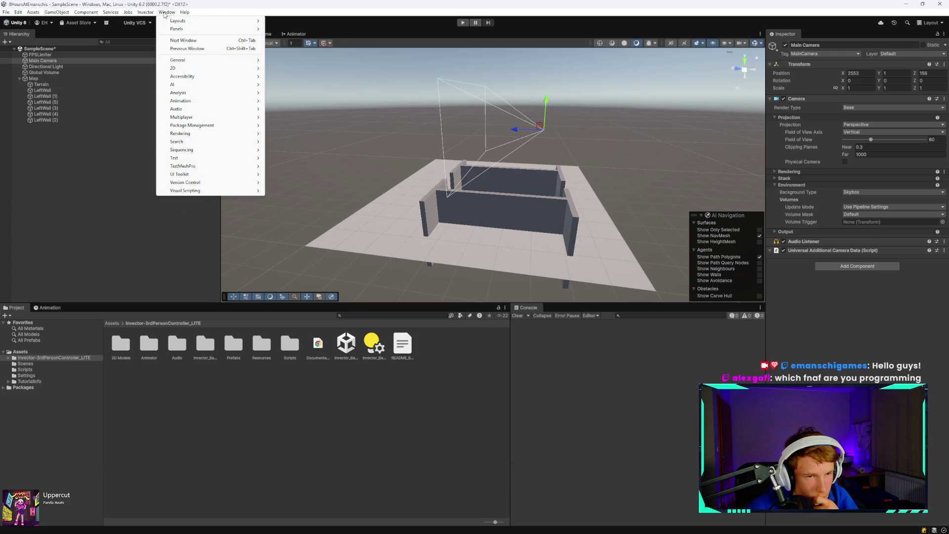
# Reopen the Package Manager on My Assets, then open a new Chrome tab.
pyautogui.moveTo(225, 110)
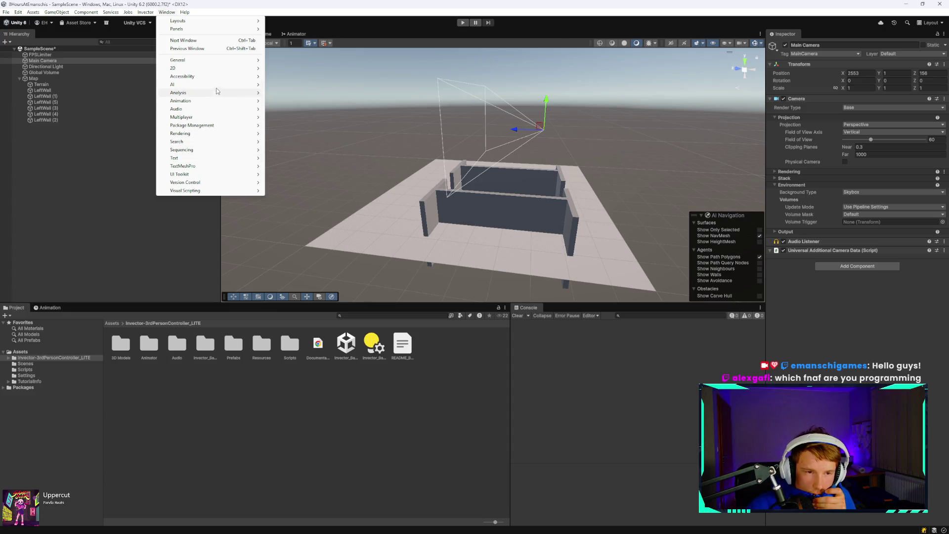
pyautogui.moveTo(226, 88)
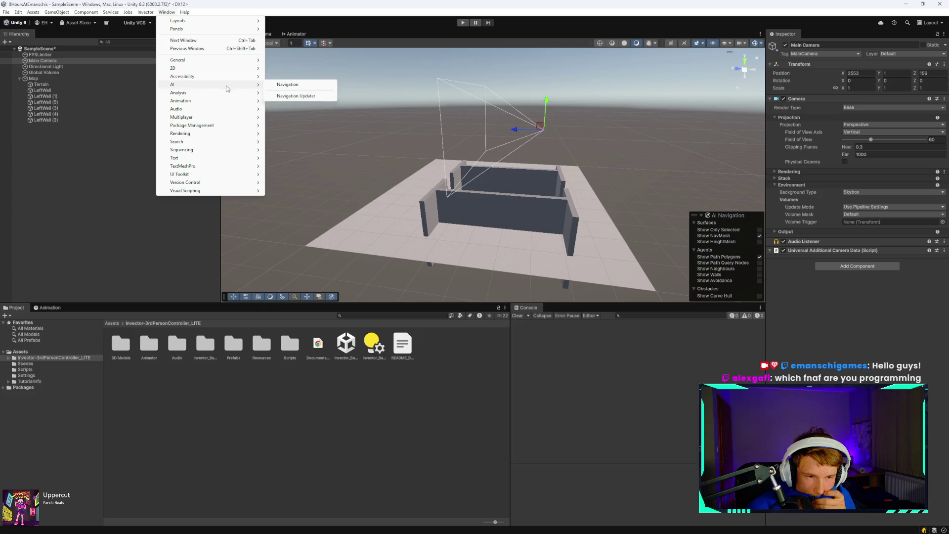
pyautogui.click(296, 126)
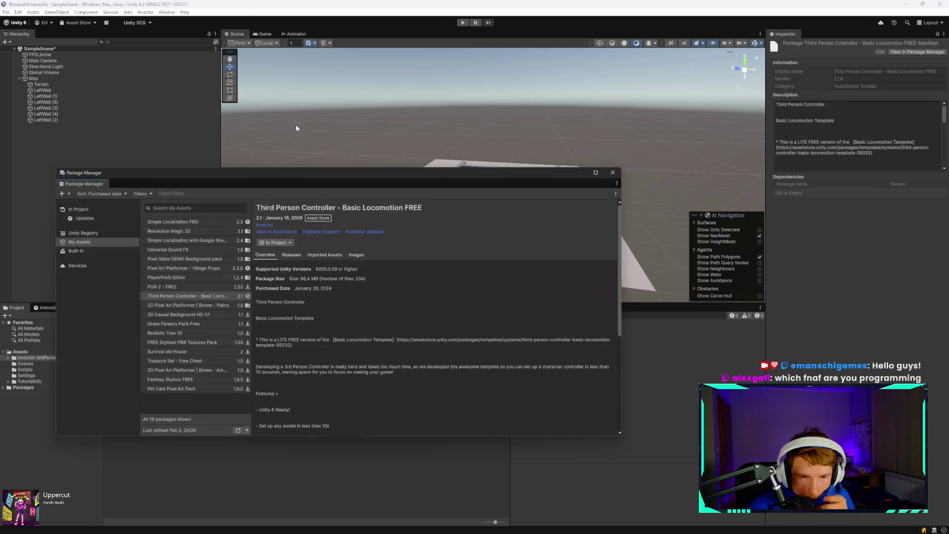
pyautogui.click(112, 243)
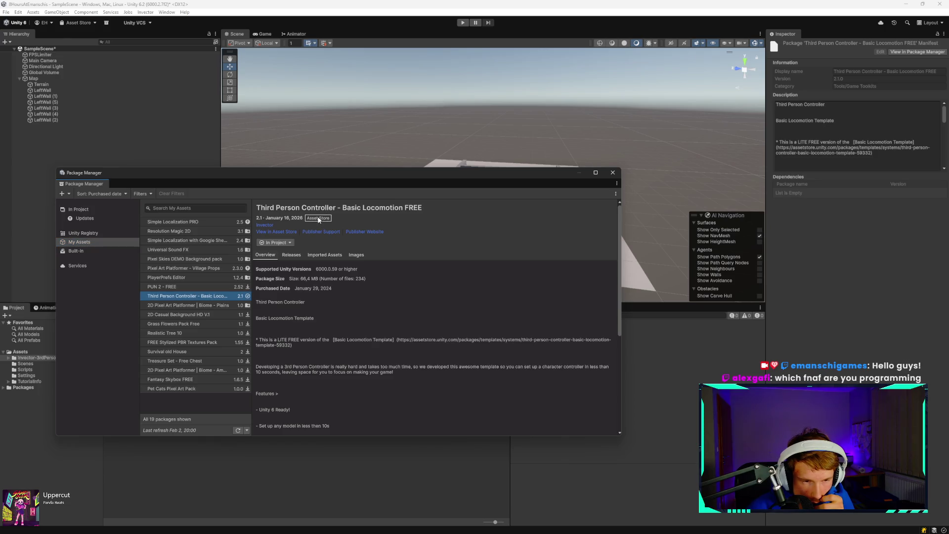
pyautogui.moveTo(160, 527)
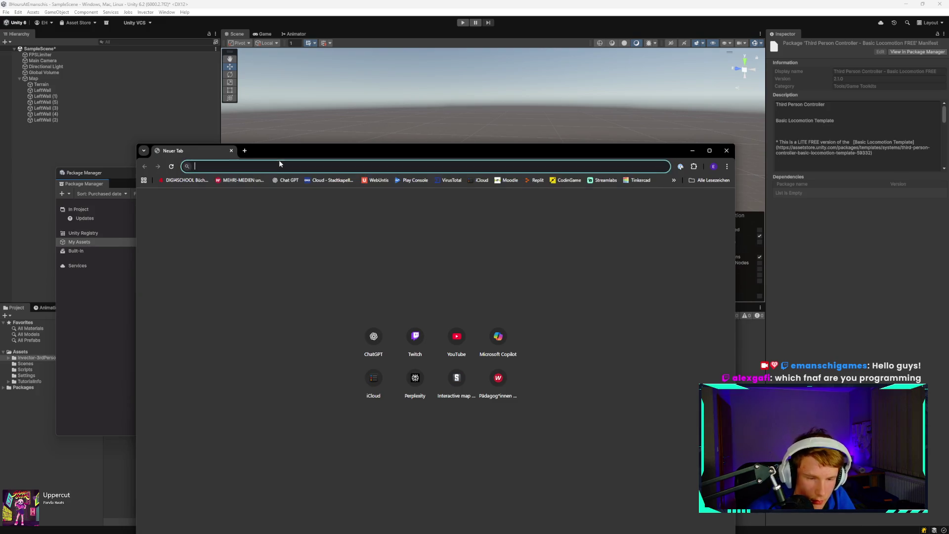
# Open the Unity Asset Store and search it for '3D FP Player'.
pyautogui.write('unity asse')
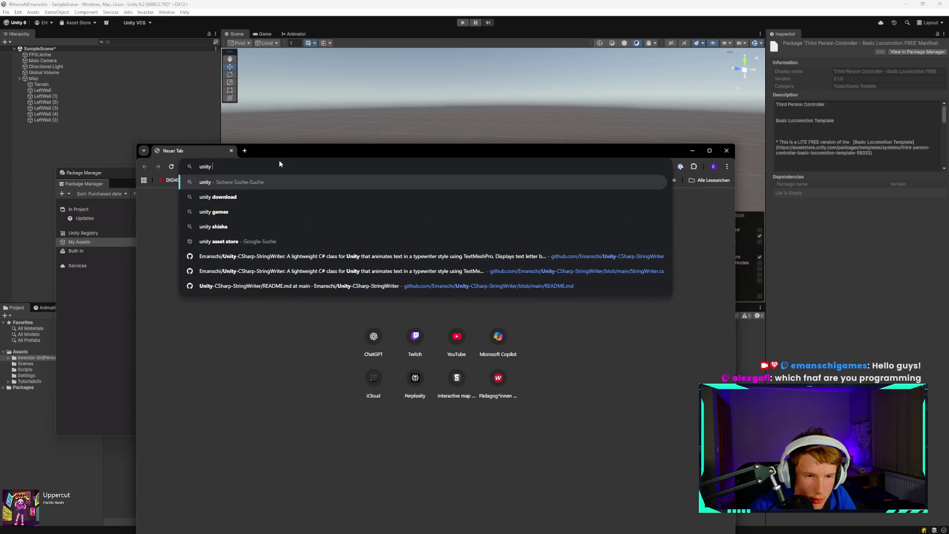
pyautogui.write('t store')
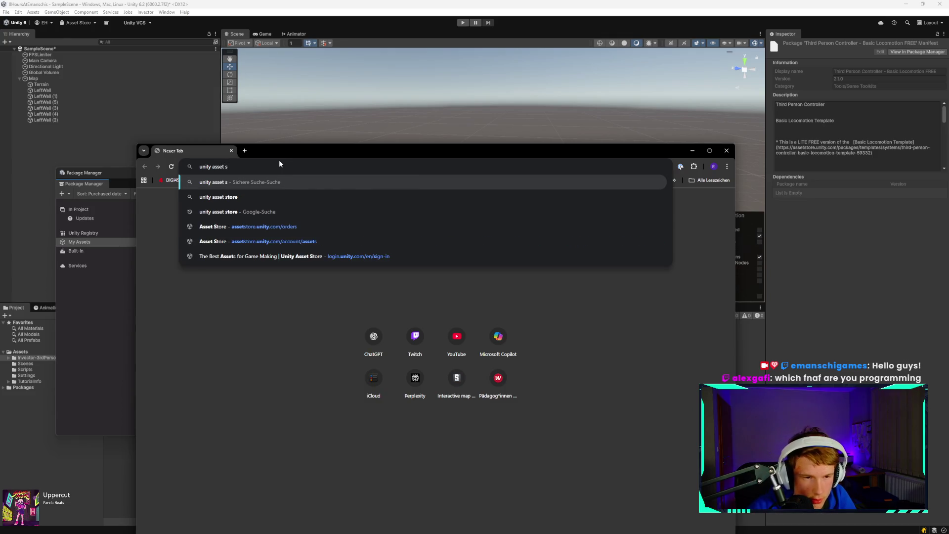
pyautogui.press('Return')
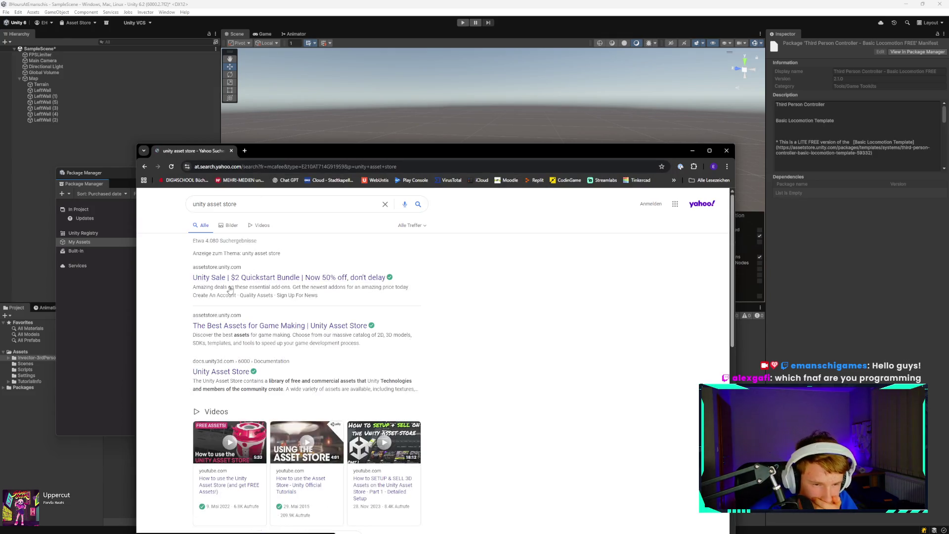
pyautogui.click(242, 279)
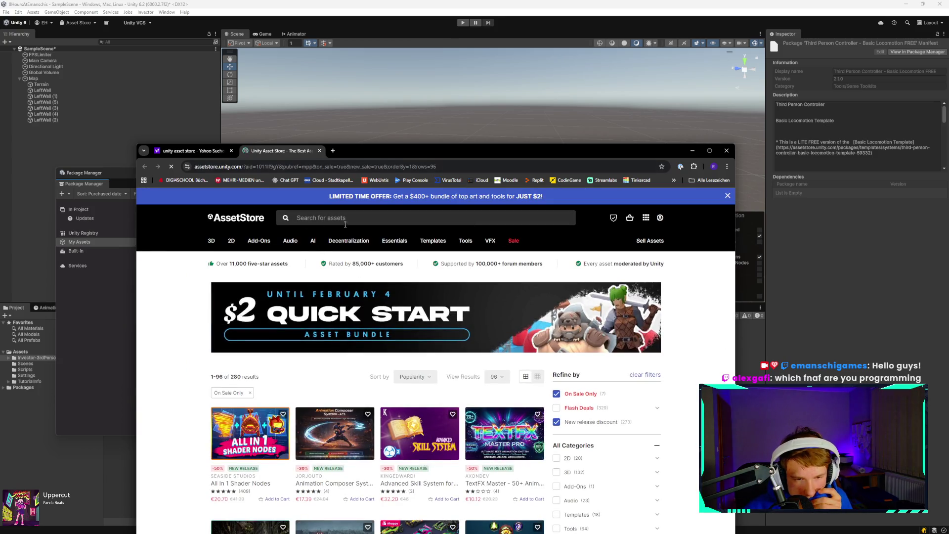
pyautogui.click(353, 219)
pyautogui.write('3D FPS')
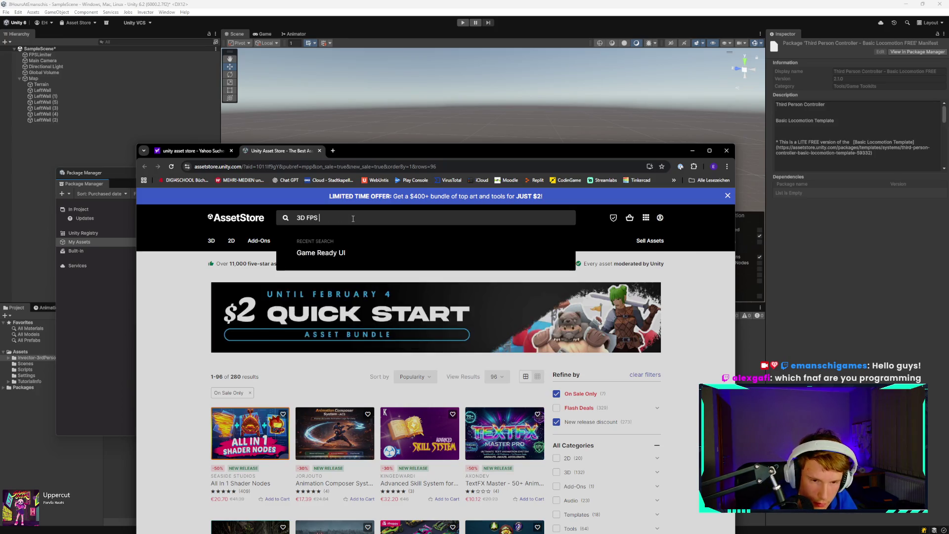
pyautogui.press('BackSpace')
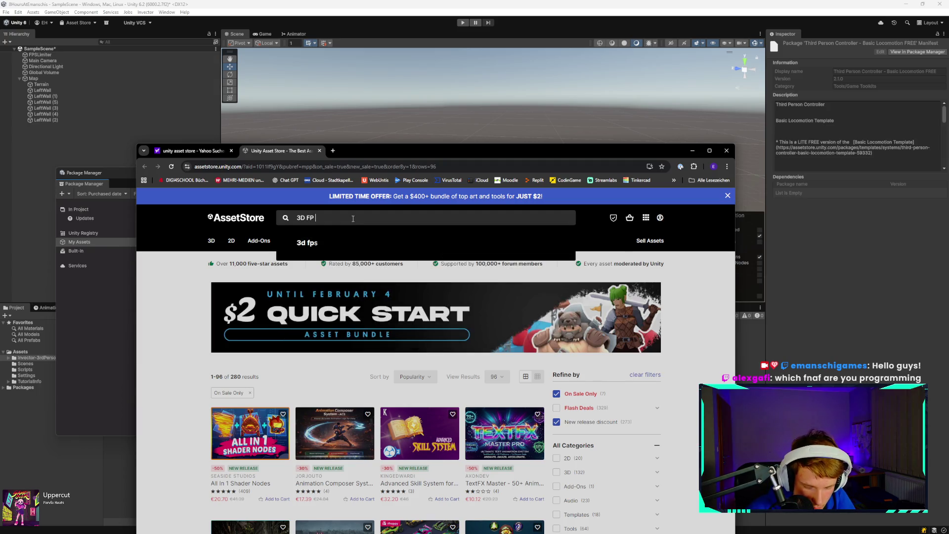
pyautogui.write('Player')
pyautogui.press('Return')
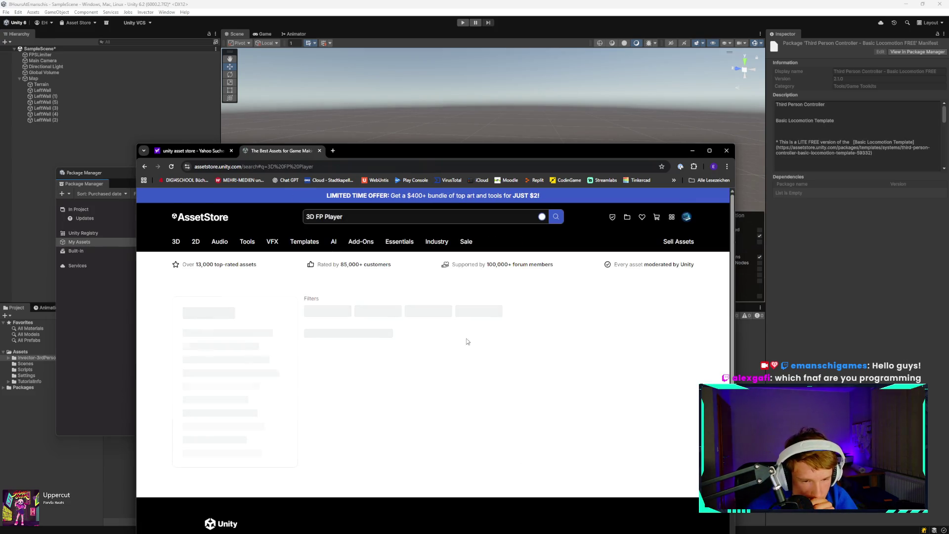
# Open the free Mini First Person Controller listing and add it to My Assets.
pyautogui.moveTo(505, 158); pyautogui.dragTo(532, 70)
pyautogui.scroll(-3, 449, 306)
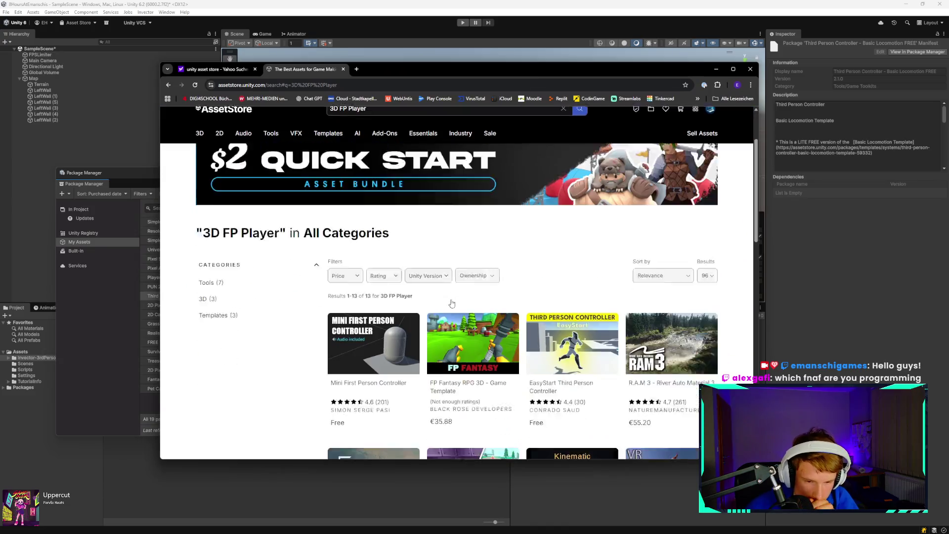
pyautogui.click(393, 306)
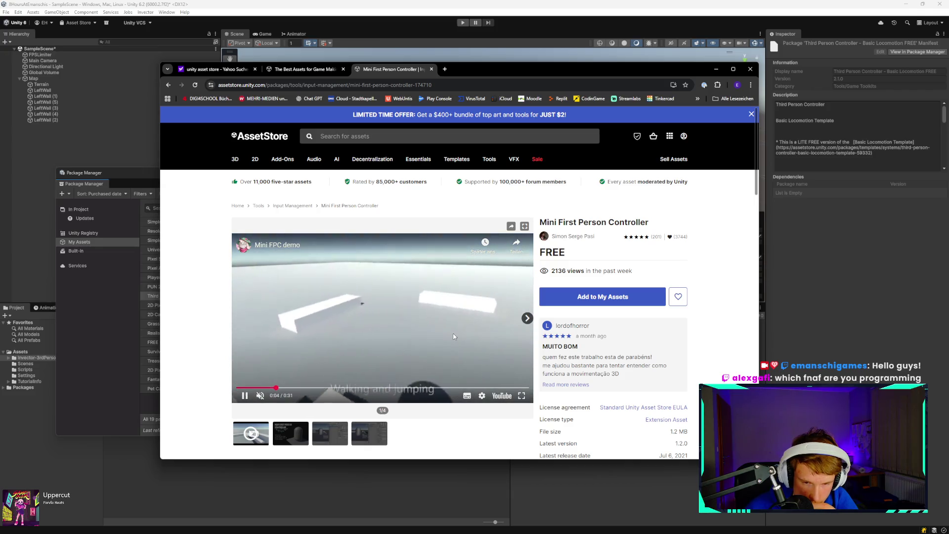
pyautogui.click(271, 375)
pyautogui.click(575, 296)
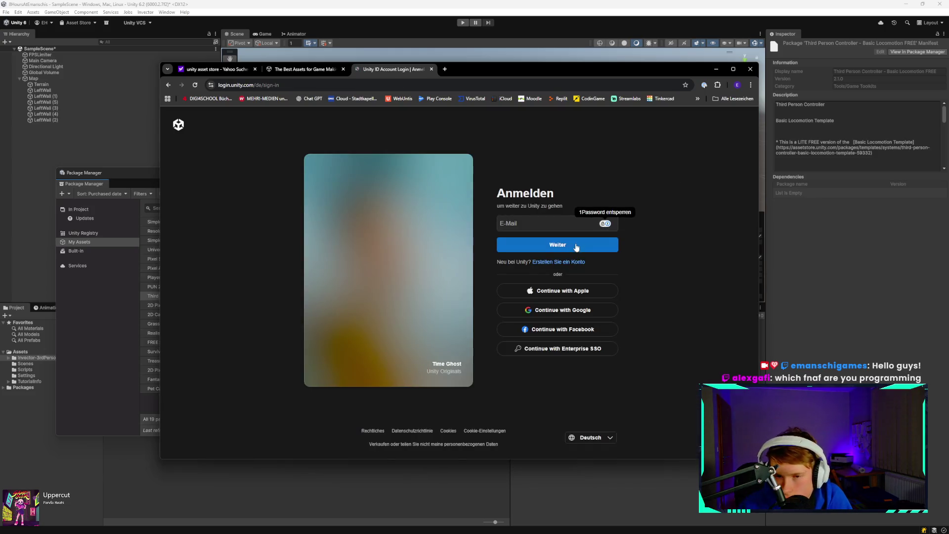
# Move the browser to the other monitor to sign in, then bring the Asset Store back.
pyautogui.moveTo(540, 74)
pyautogui.mouseDown()
pyautogui.moveTo(298, 90)
pyautogui.moveTo(0, 149)
pyautogui.mouseUp()
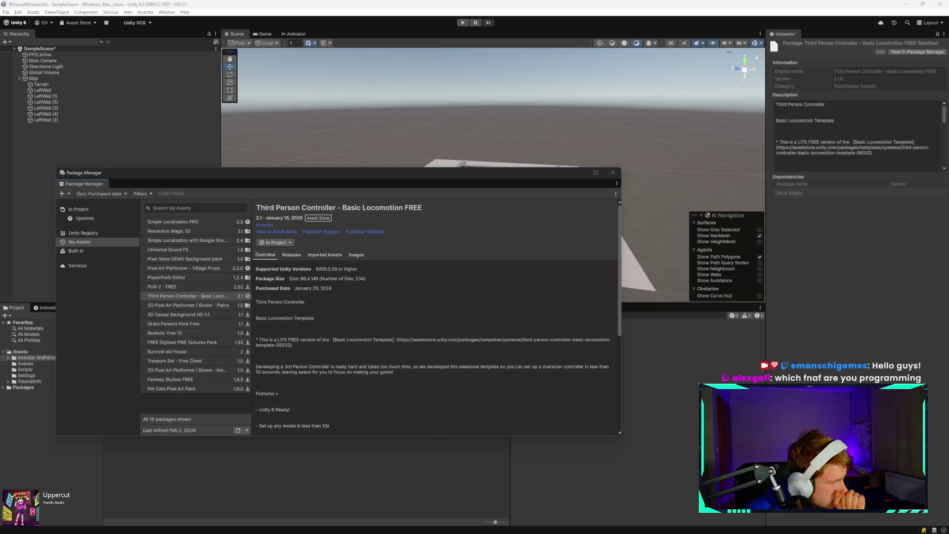
pyautogui.moveTo(0, 217)
pyautogui.mouseDown()
pyautogui.moveTo(209, 161)
pyautogui.moveTo(267, 97)
pyautogui.moveTo(218, 67)
pyautogui.mouseUp()
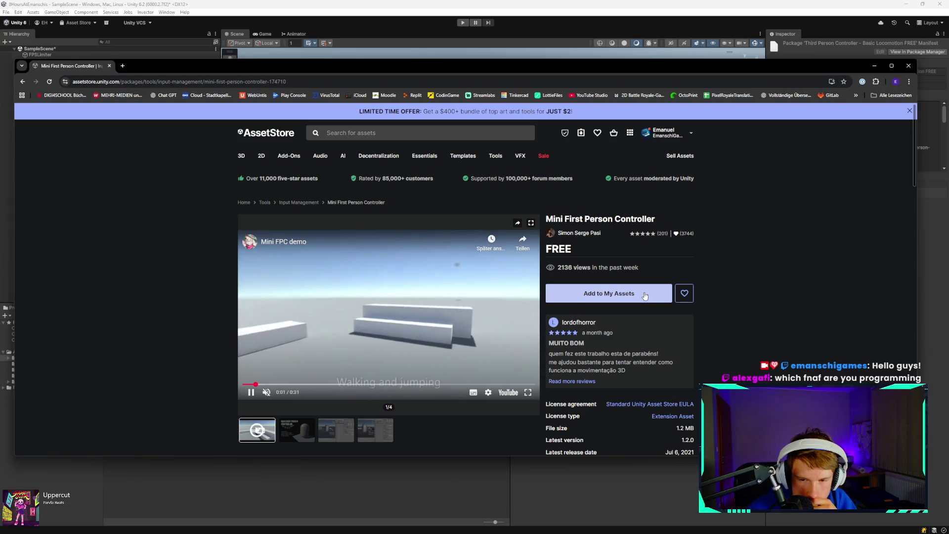
# Add Mini First Person Controller to My Assets, accept the terms, and open it in Unity.
pyautogui.click(645, 295)
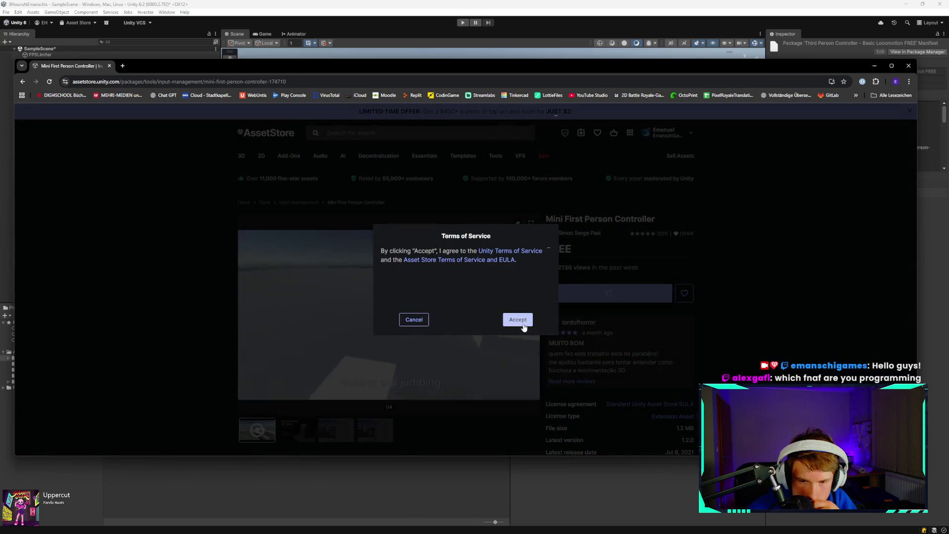
pyautogui.click(518, 320)
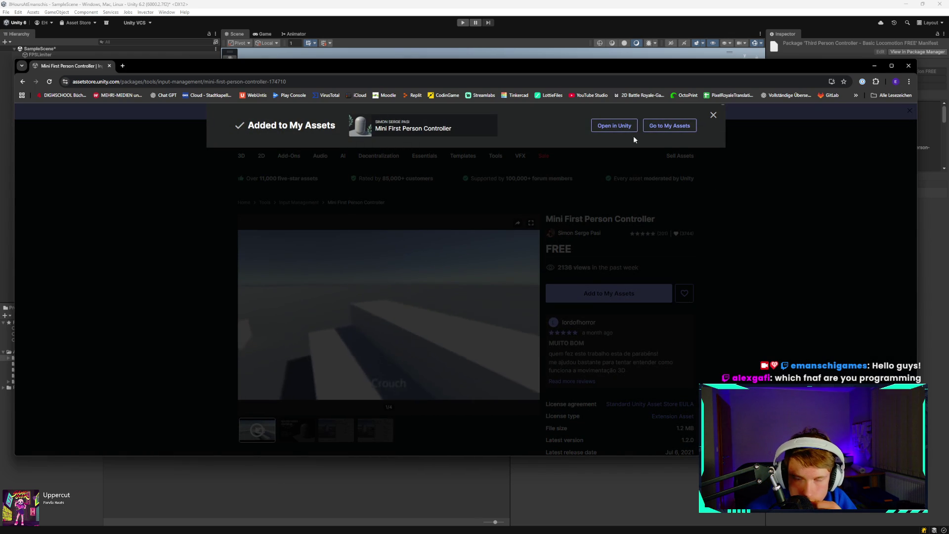
pyautogui.click(613, 127)
pyautogui.click(500, 155)
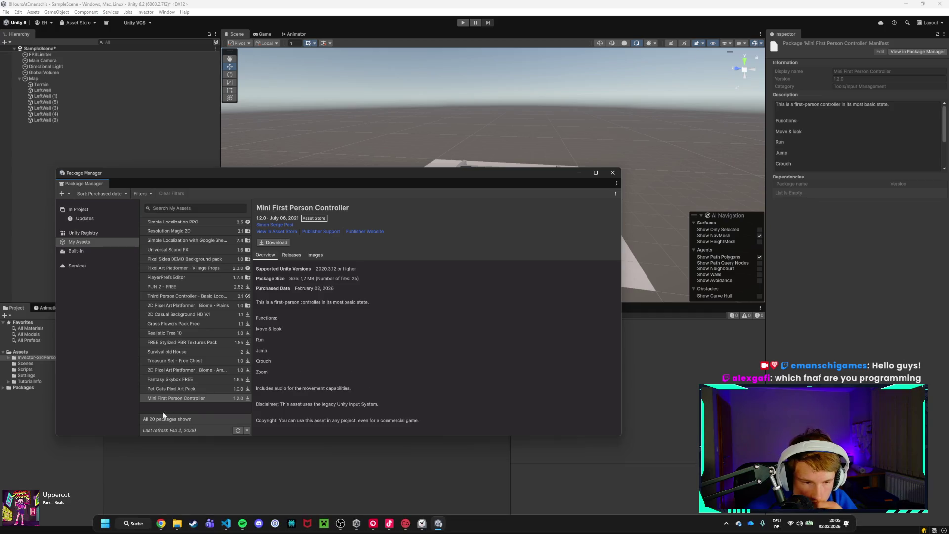
# Download and import all Mini First Person Controller files, approve the script update, and close Package Manager.
pyautogui.click(274, 245)
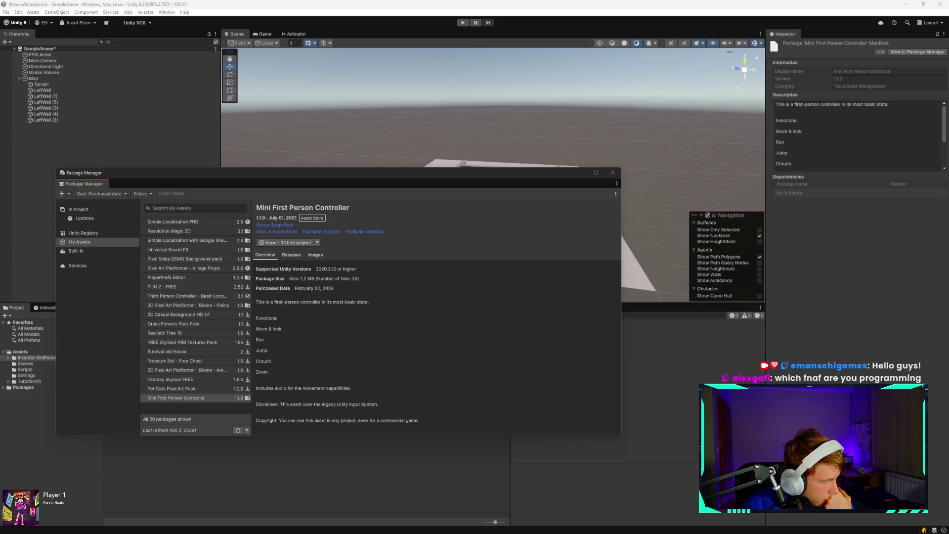
pyautogui.click(284, 242)
pyautogui.click(403, 316)
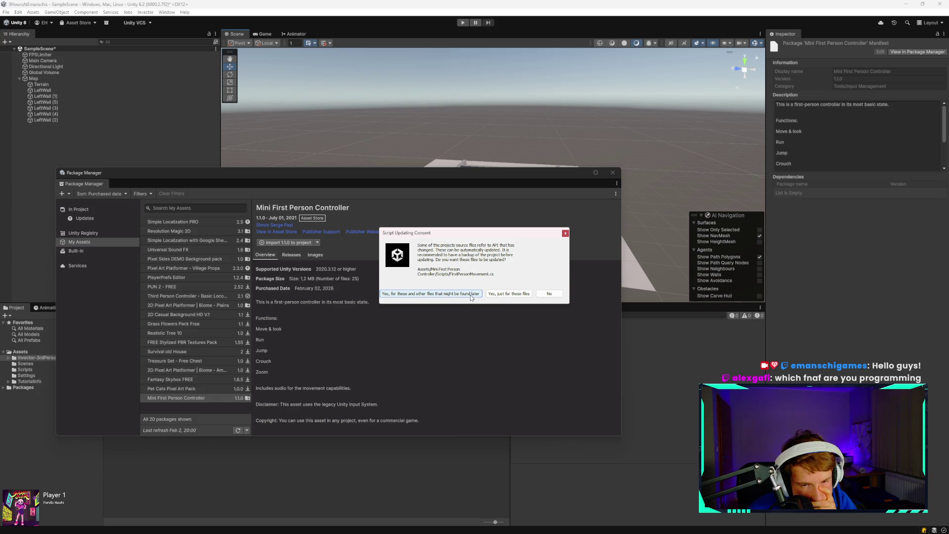
pyautogui.click(471, 296)
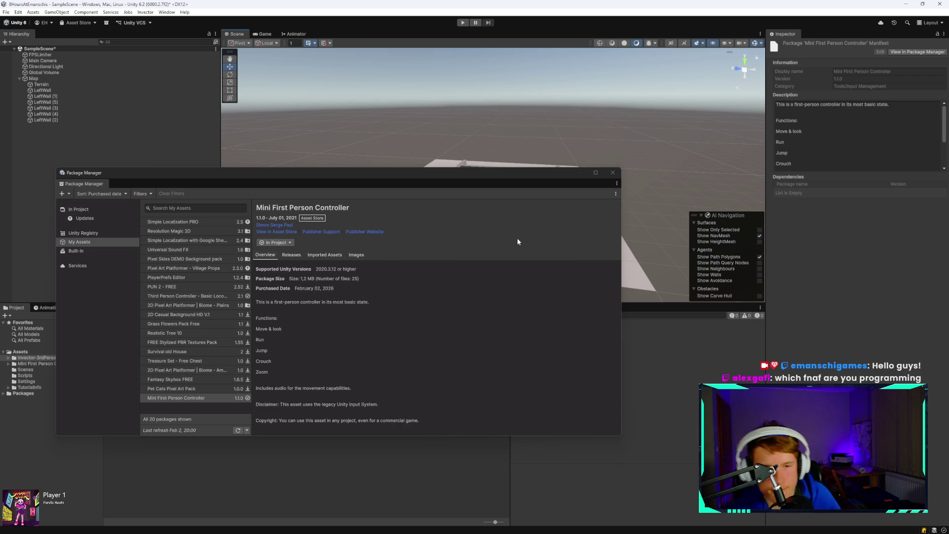
pyautogui.click(612, 172)
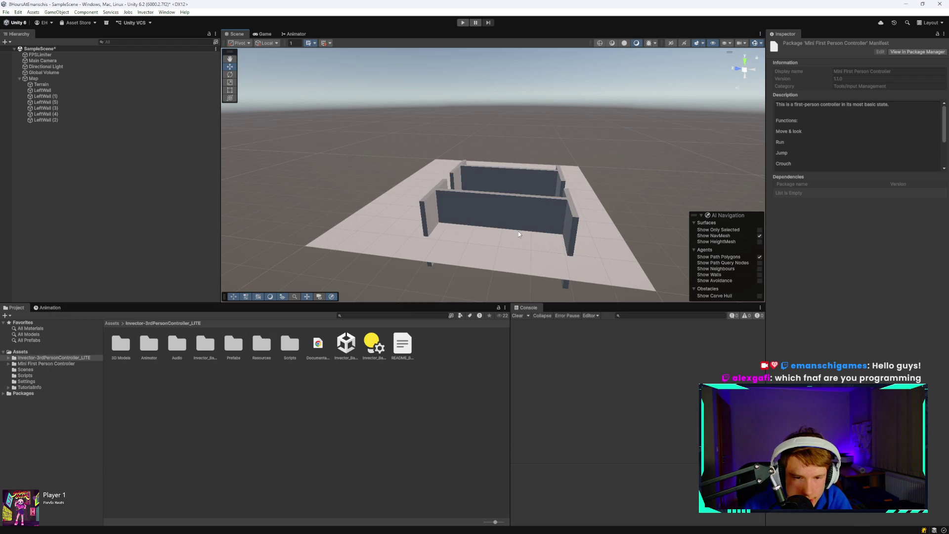
# Drag the First Person Controller Minimal prefab from its folder into the Scene and frame it.
pyautogui.click(55, 363)
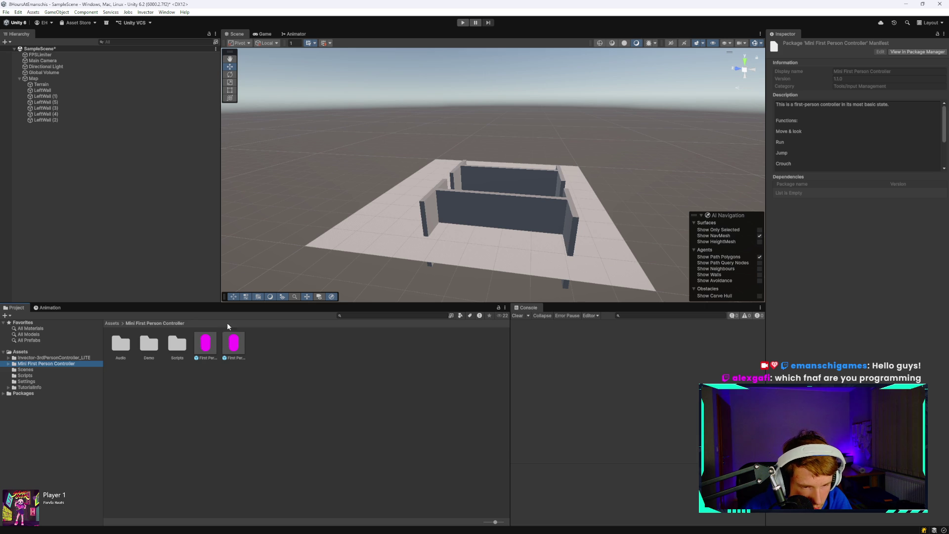
pyautogui.click(206, 345)
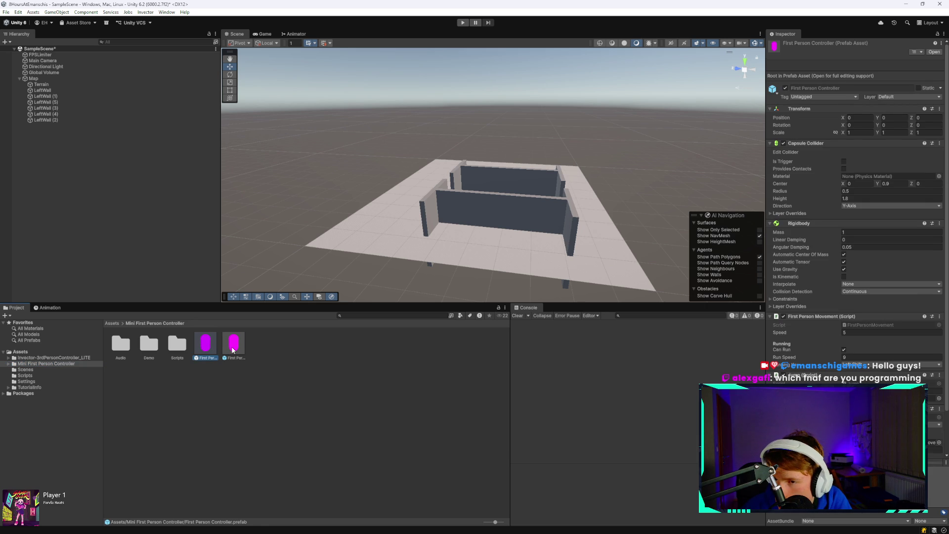
pyautogui.click(233, 349)
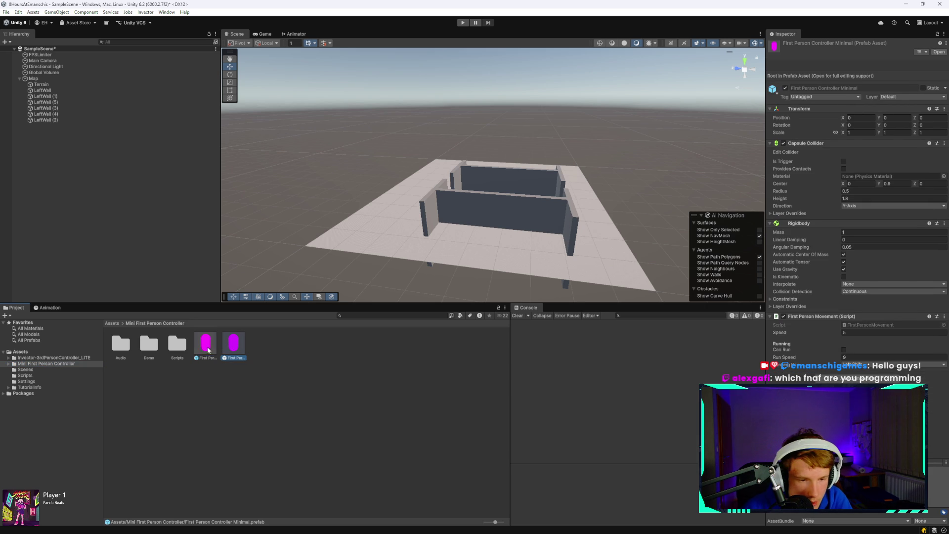
pyautogui.click(208, 350)
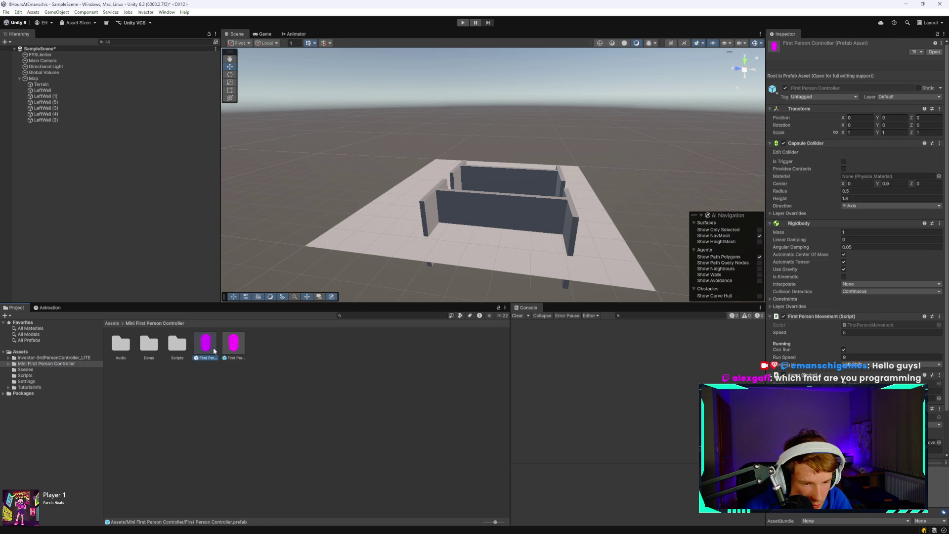
pyautogui.moveTo(233, 346); pyautogui.dragTo(494, 184)
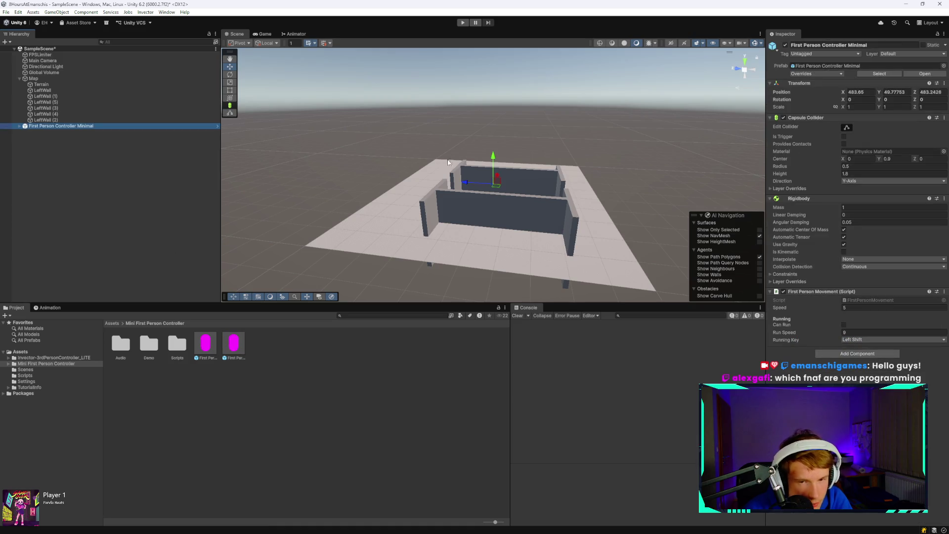
pyautogui.press('f')
# Raise the controller well above the maze floor and start a play test.
pyautogui.click(494, 186)
pyautogui.moveTo(493, 186); pyautogui.dragTo(493, 92)
pyautogui.scroll(3, 542, 118)
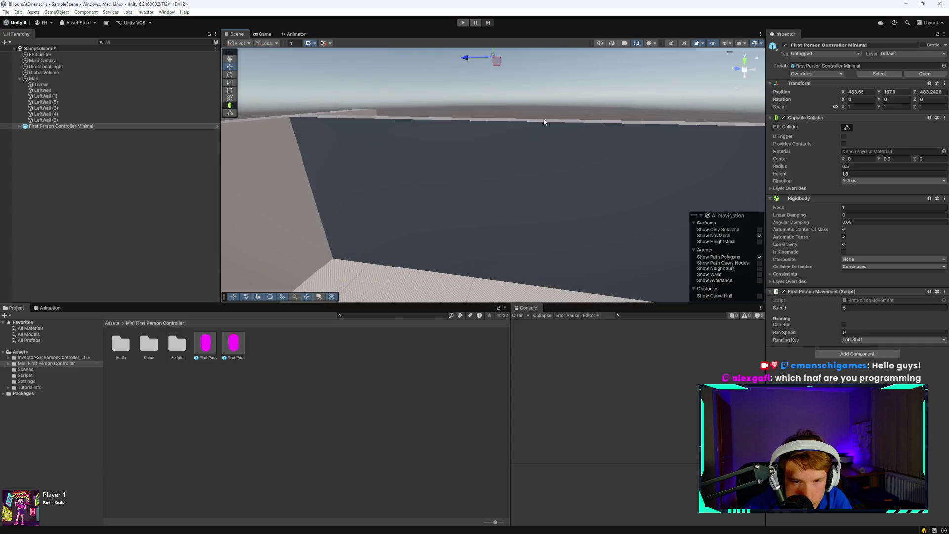
pyautogui.scroll(-5, 543, 114)
pyautogui.press('f')
pyautogui.scroll(5, 515, 195)
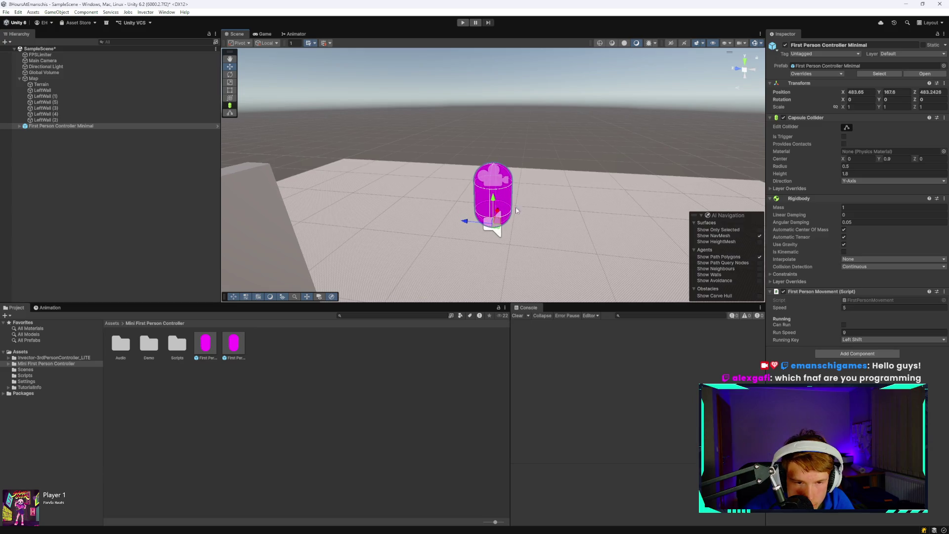
pyautogui.moveTo(494, 202); pyautogui.dragTo(496, 198)
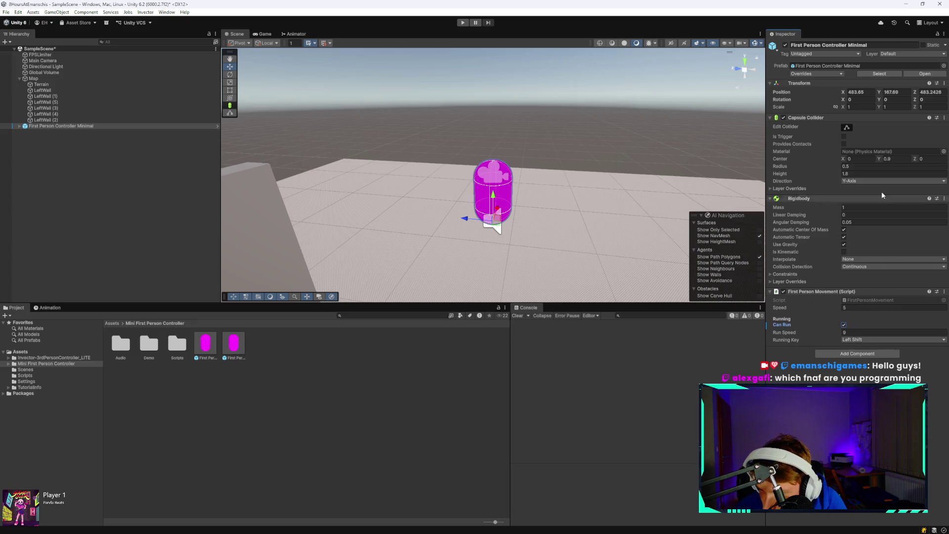
pyautogui.click(462, 22)
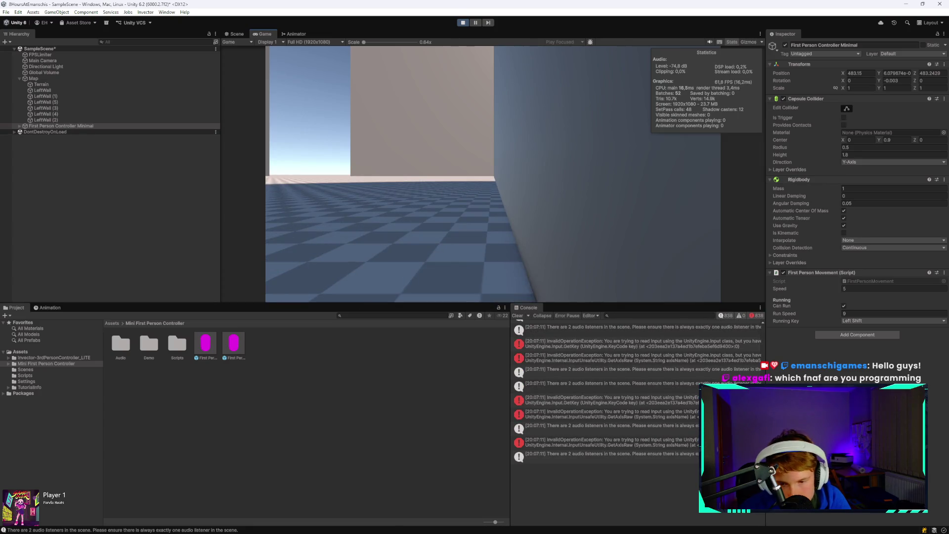
# Stop the play test and remove the Audio Listener component from the Main Camera.
pyautogui.click(463, 22)
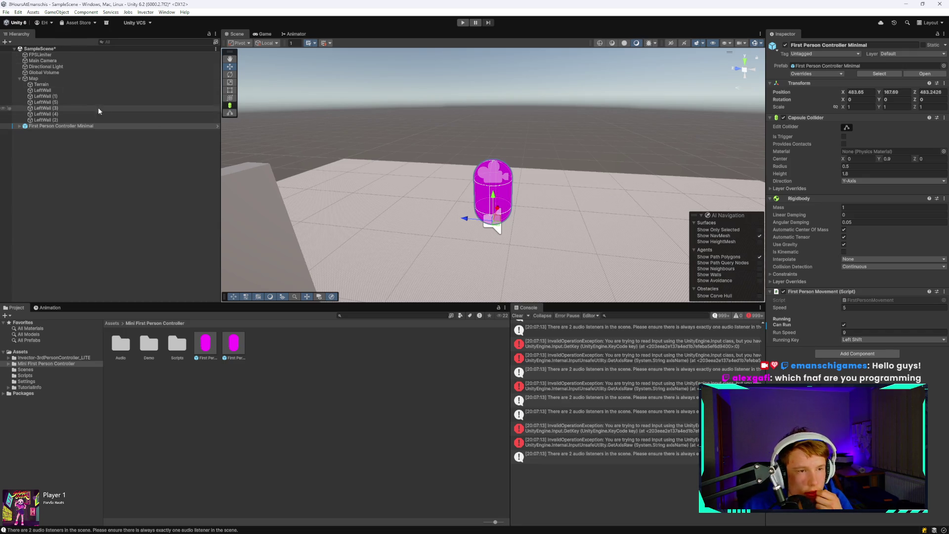
pyautogui.click(84, 55)
pyautogui.click(94, 61)
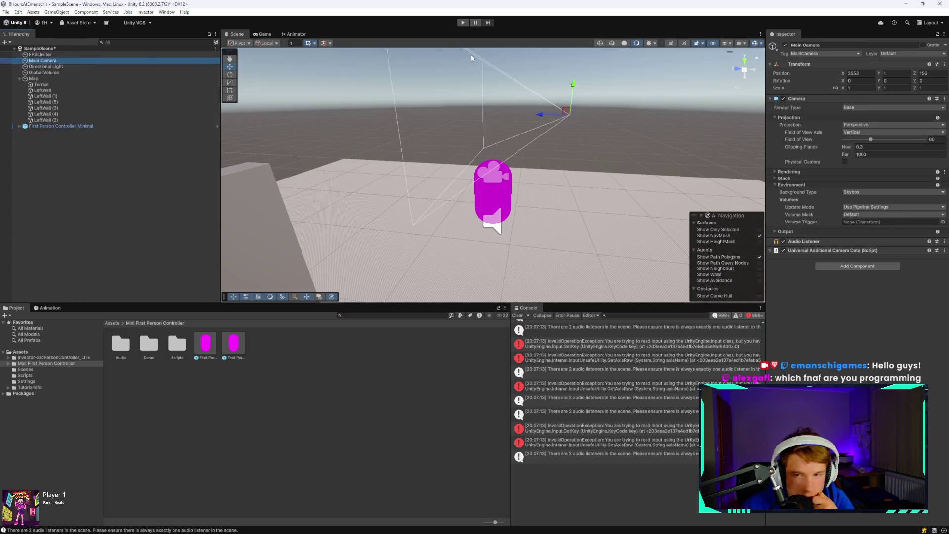
pyautogui.click(943, 241)
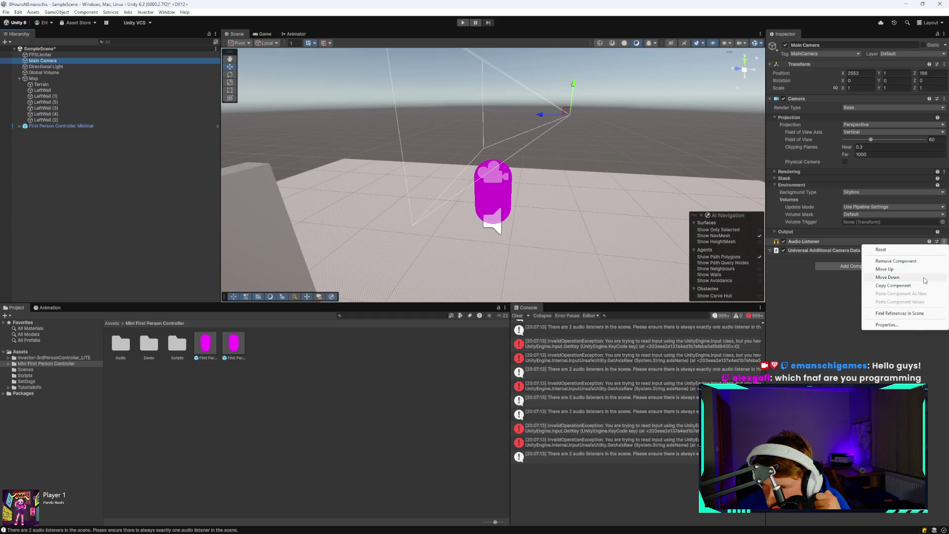
pyautogui.click(899, 261)
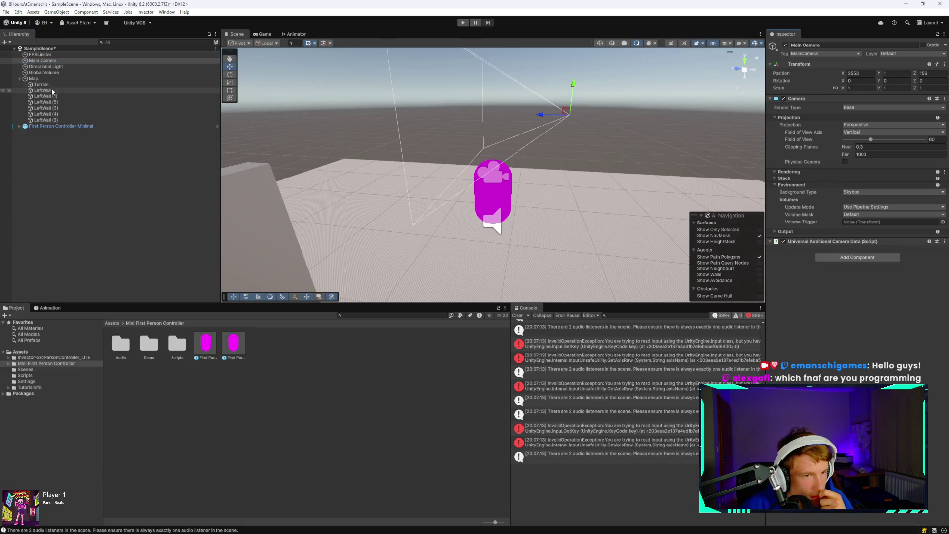
# Check the console warnings and input error stack trace, then play the scene again.
pyautogui.click(64, 72)
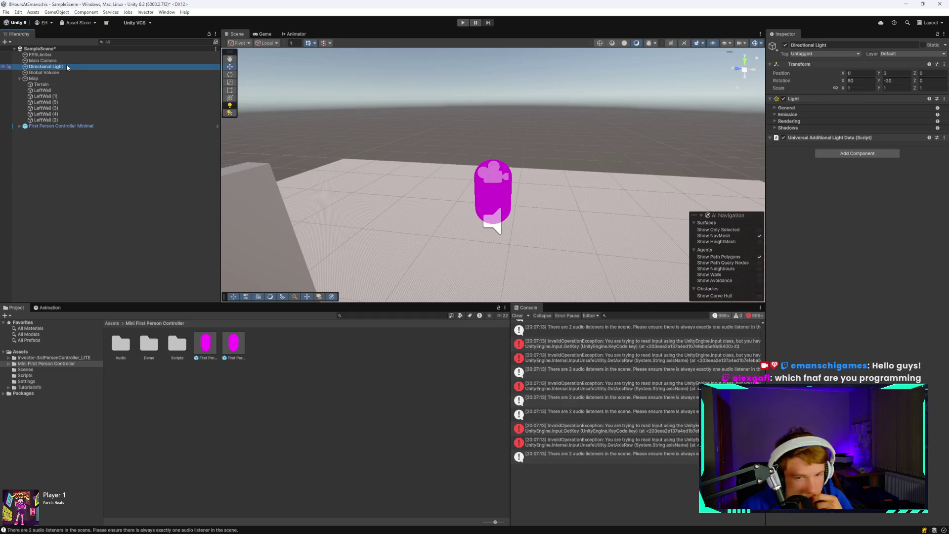
pyautogui.click(73, 61)
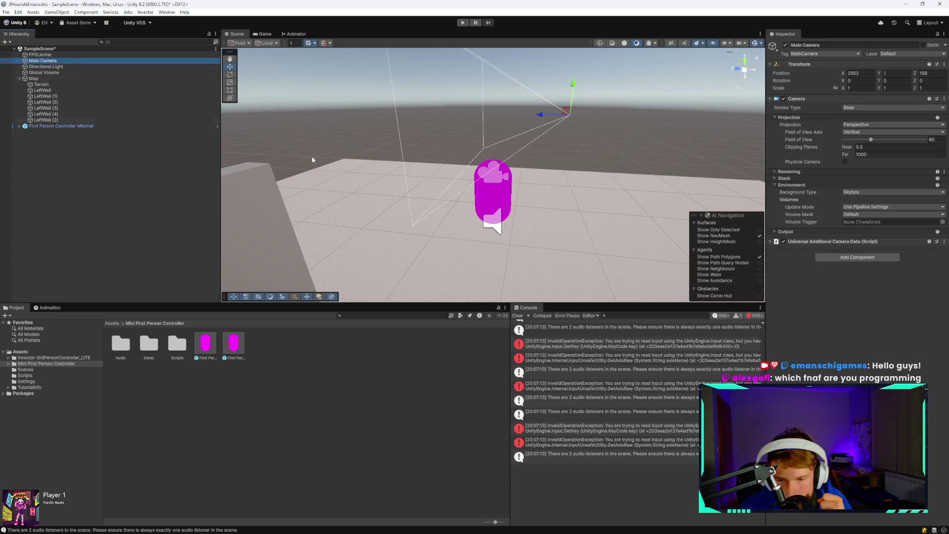
pyautogui.click(606, 368)
pyautogui.click(612, 443)
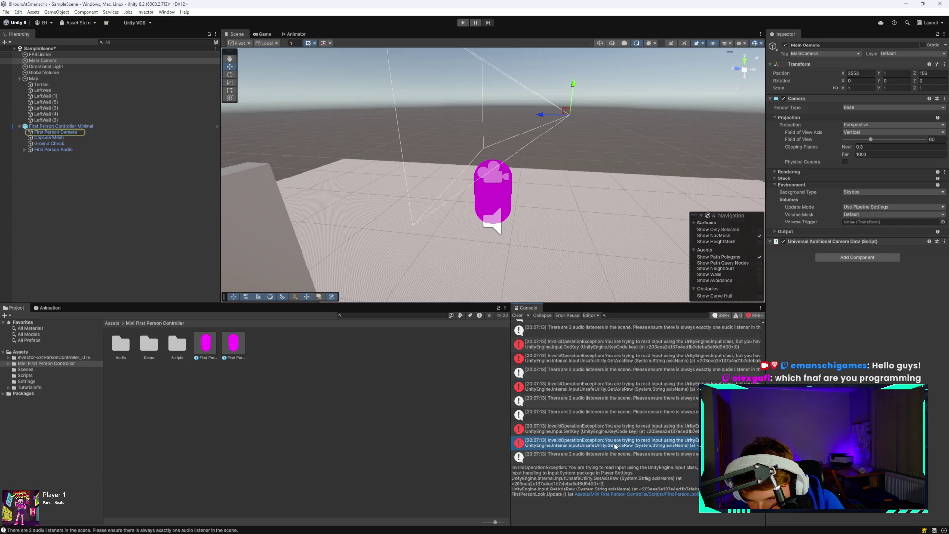
pyautogui.click(462, 22)
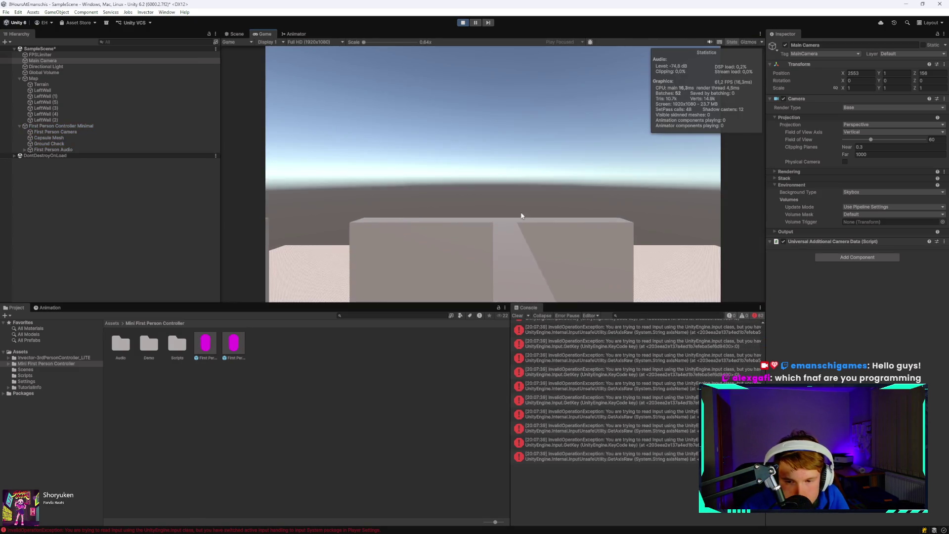
# Stop play mode, read the latest InvalidOperationException stack trace, and open the Edit menu.
pyautogui.click(462, 23)
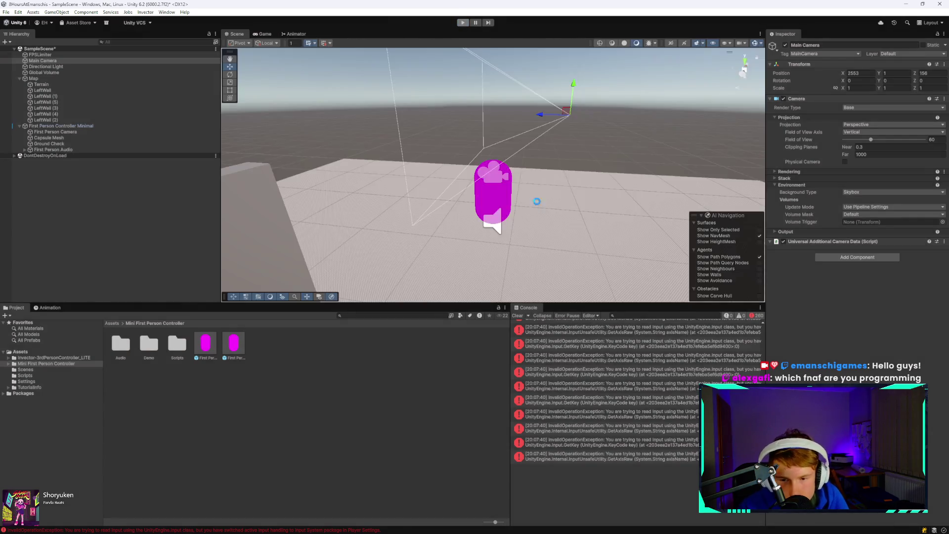
pyautogui.click(588, 456)
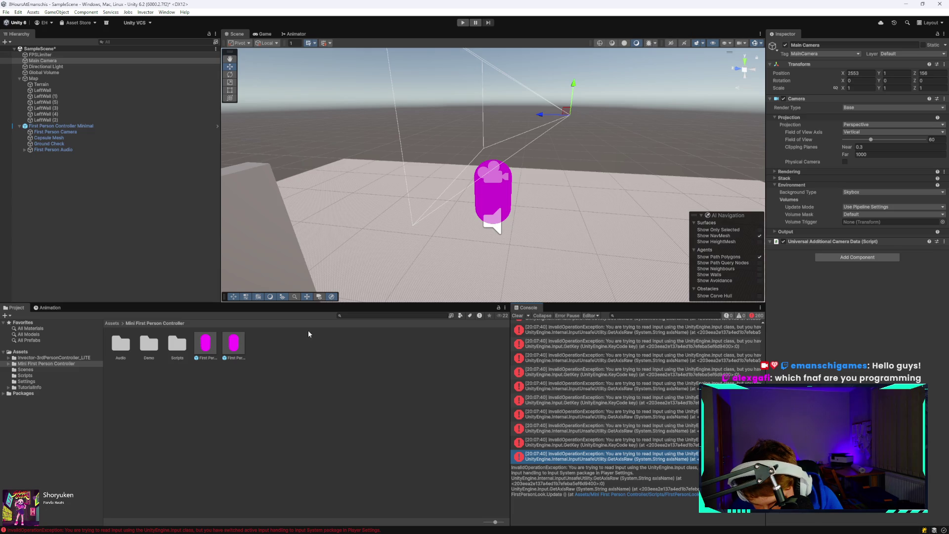
pyautogui.click(20, 12)
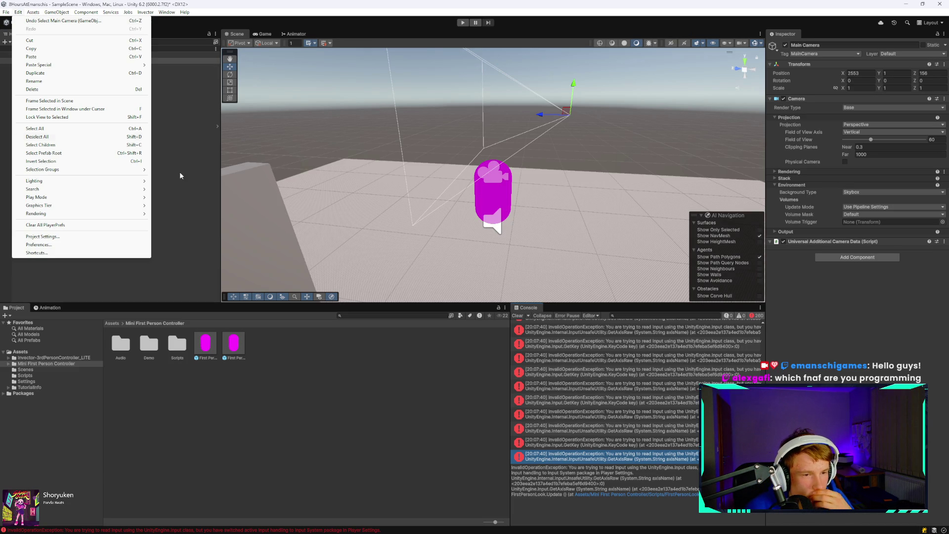
# Open Project Settings on the Player page and expand Other Settings.
pyautogui.click(101, 236)
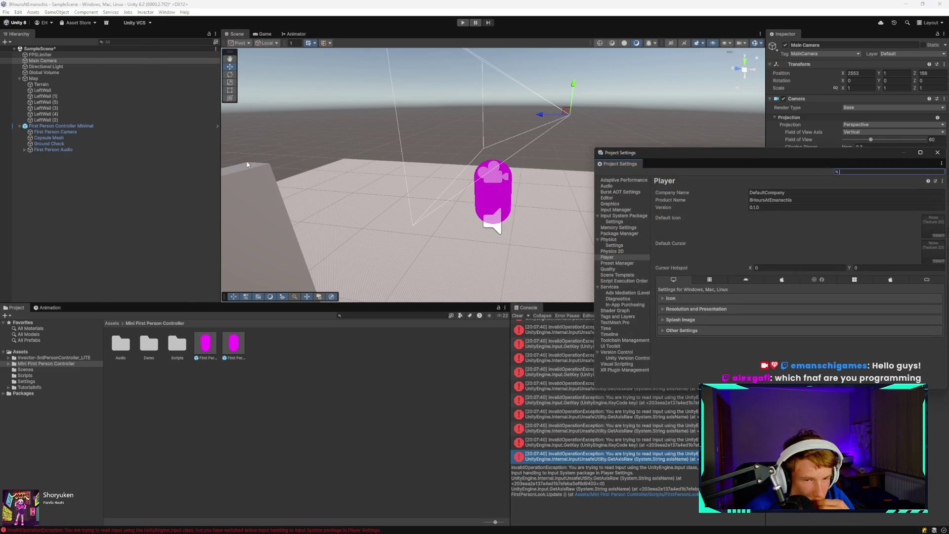
pyautogui.click(625, 257)
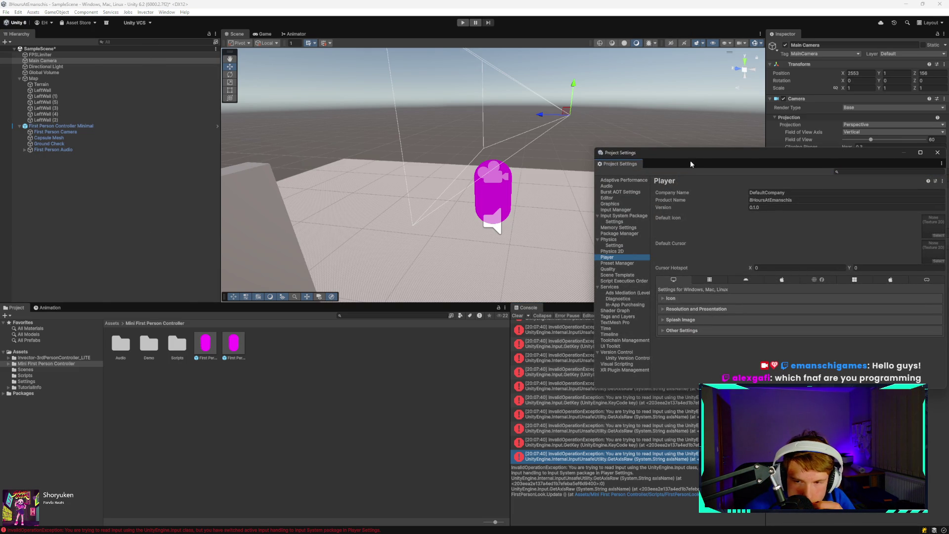
pyautogui.moveTo(698, 153)
pyautogui.mouseDown()
pyautogui.moveTo(331, 127)
pyautogui.moveTo(224, 125)
pyautogui.moveTo(154, 139)
pyautogui.mouseUp()
pyautogui.click(129, 283)
pyautogui.click(132, 282)
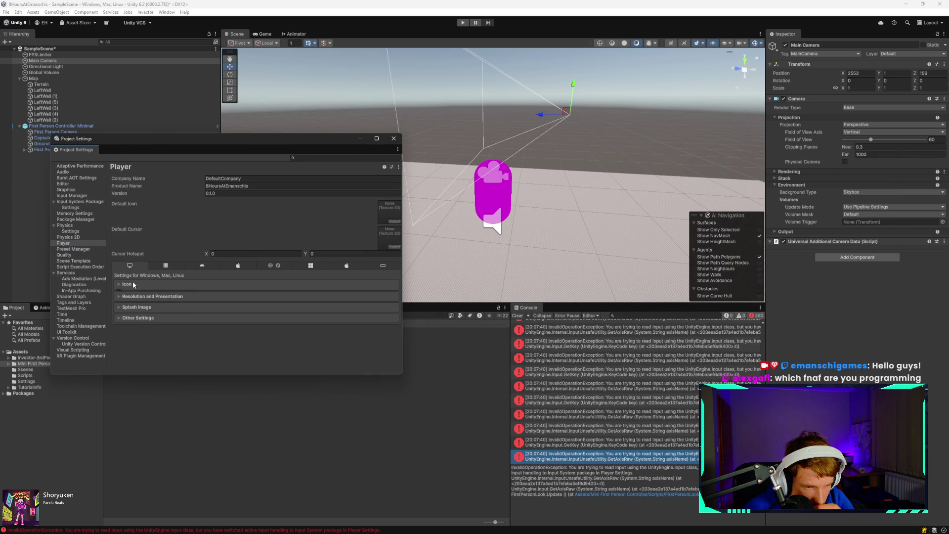
pyautogui.click(151, 317)
# Filter the Player settings with 'Input' and open the Active Input Handling choices.
pyautogui.scroll(-3, 161, 294)
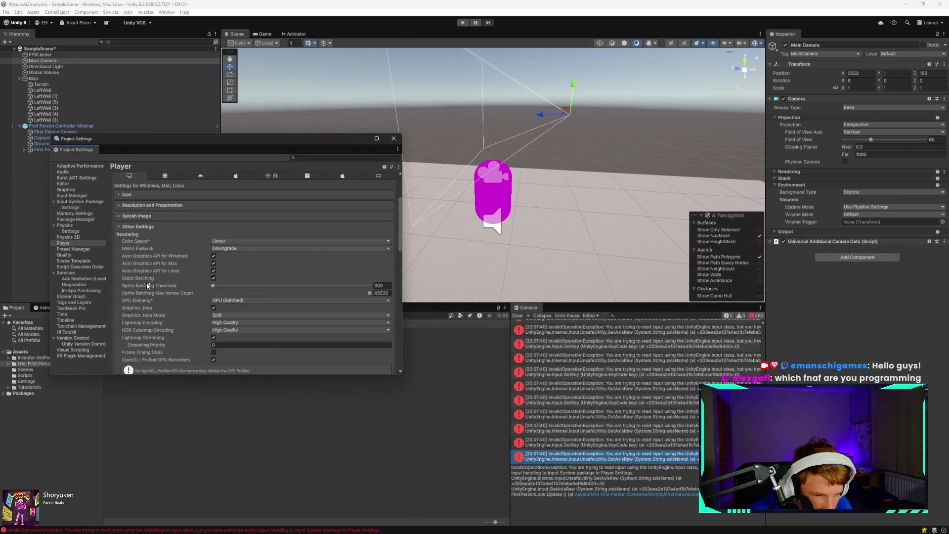
pyautogui.scroll(-6, 144, 313)
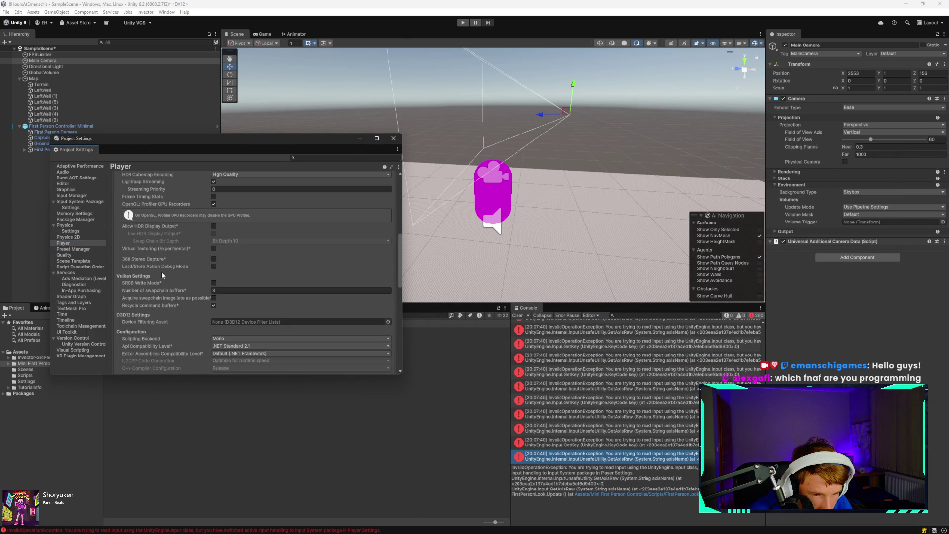
pyautogui.scroll(-4, 149, 266)
pyautogui.scroll(-6, 168, 273)
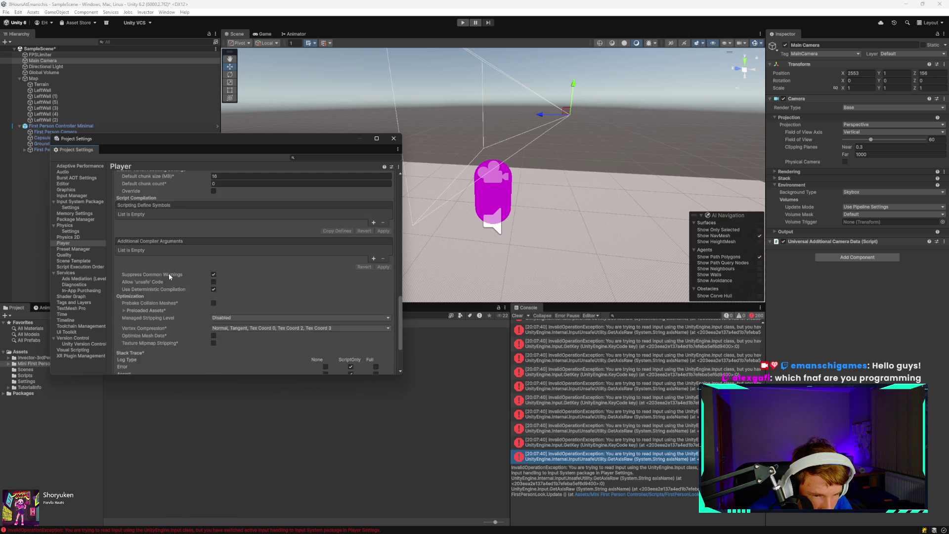
pyautogui.scroll(8, 225, 286)
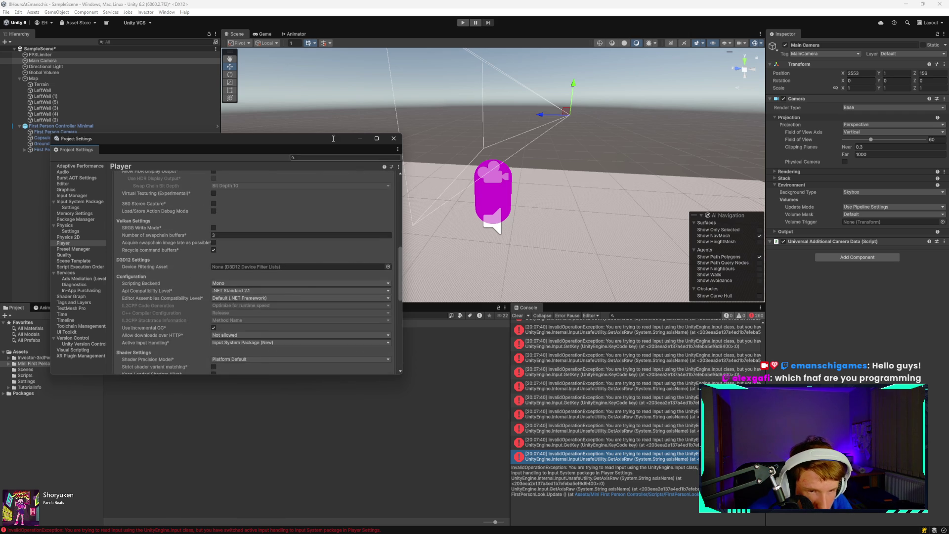
pyautogui.write('Input')
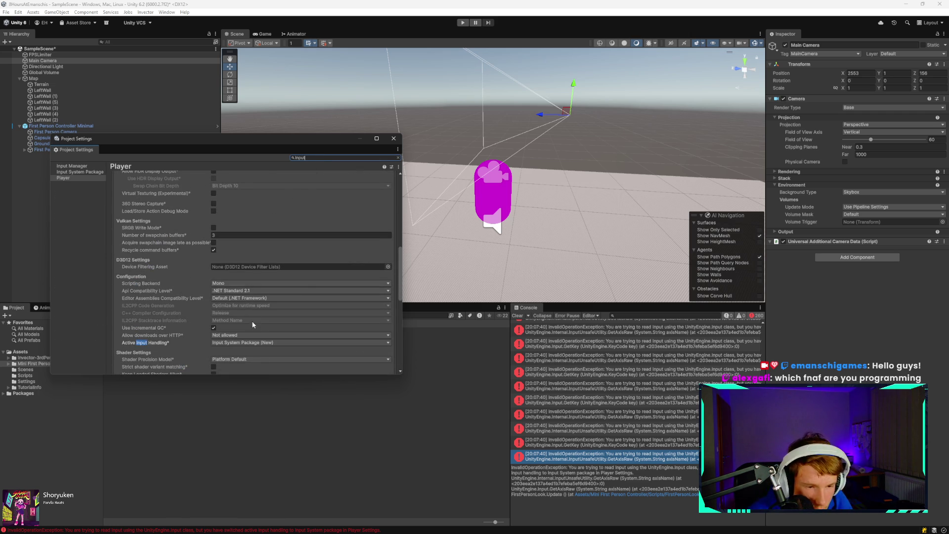
pyautogui.click(257, 342)
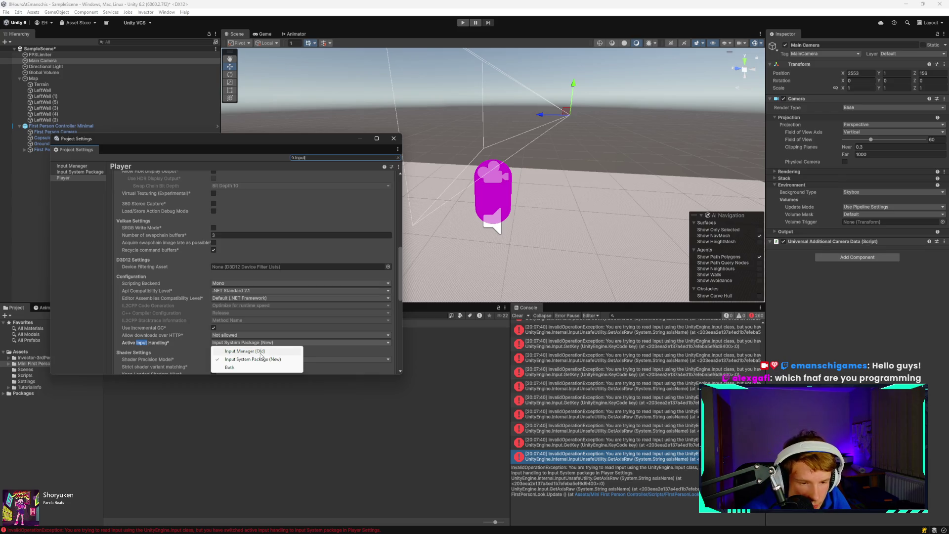
# Switch Active Input Handling to Input Manager (Old), apply the restart, and save the scene.
pyautogui.click(235, 350)
pyautogui.click(496, 284)
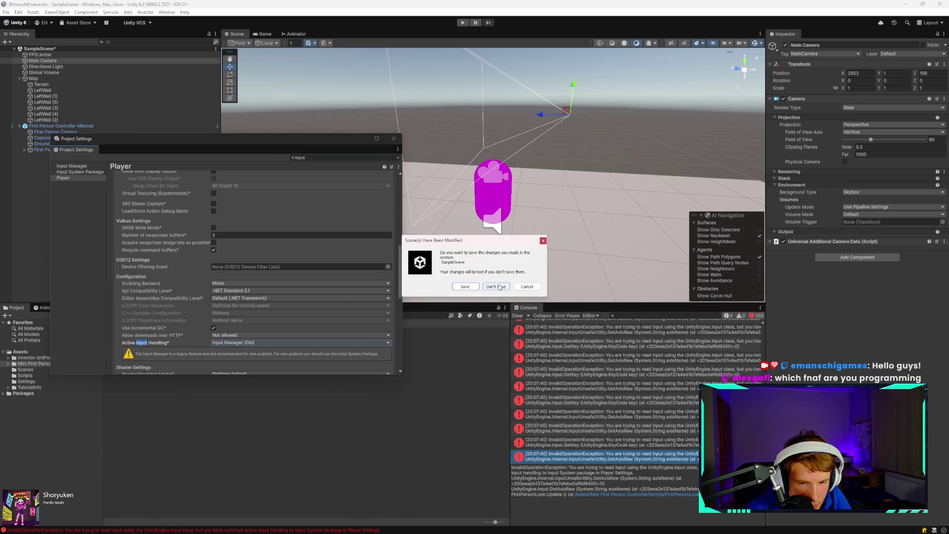
pyautogui.click(465, 287)
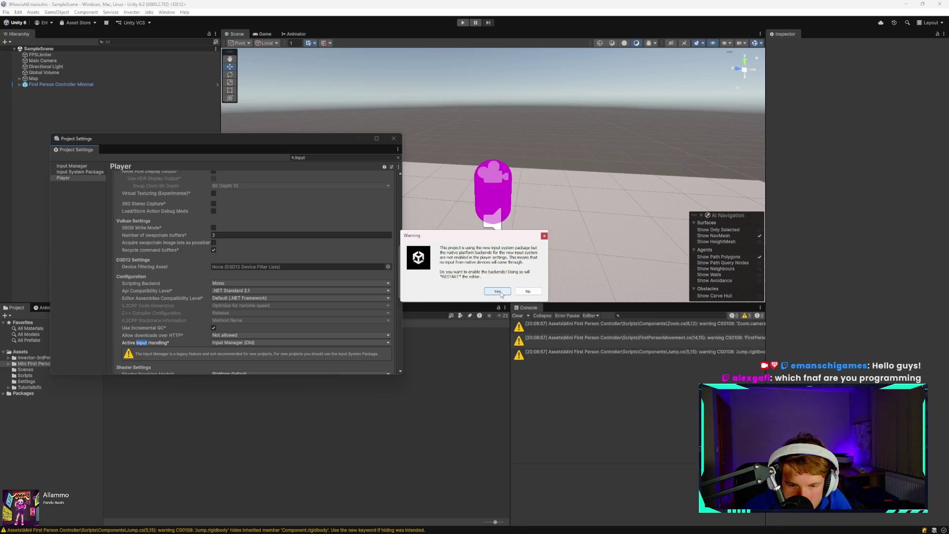
# Accept enabling the native input backends, then browse and close the Invector welcome window.
pyautogui.click(500, 293)
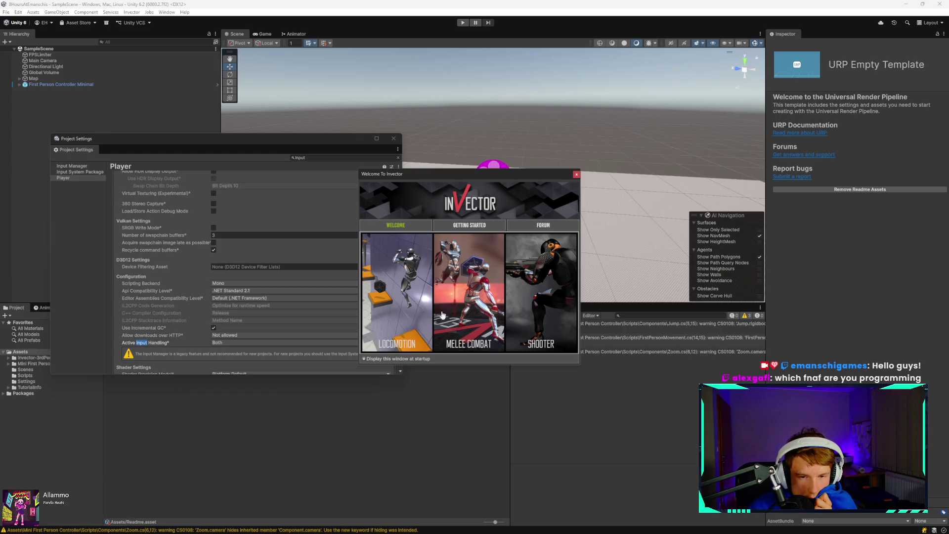
pyautogui.click(475, 226)
pyautogui.click(550, 226)
pyautogui.click(385, 227)
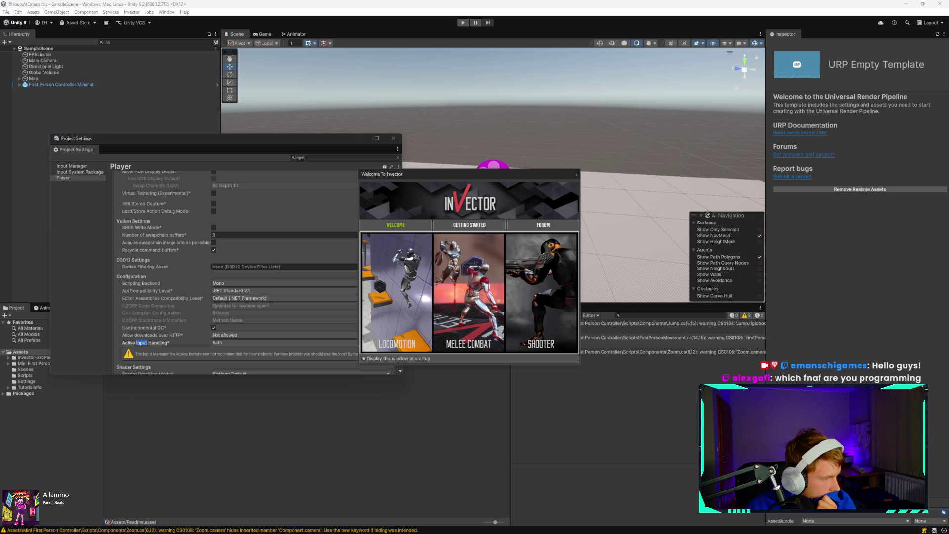
pyautogui.click(573, 175)
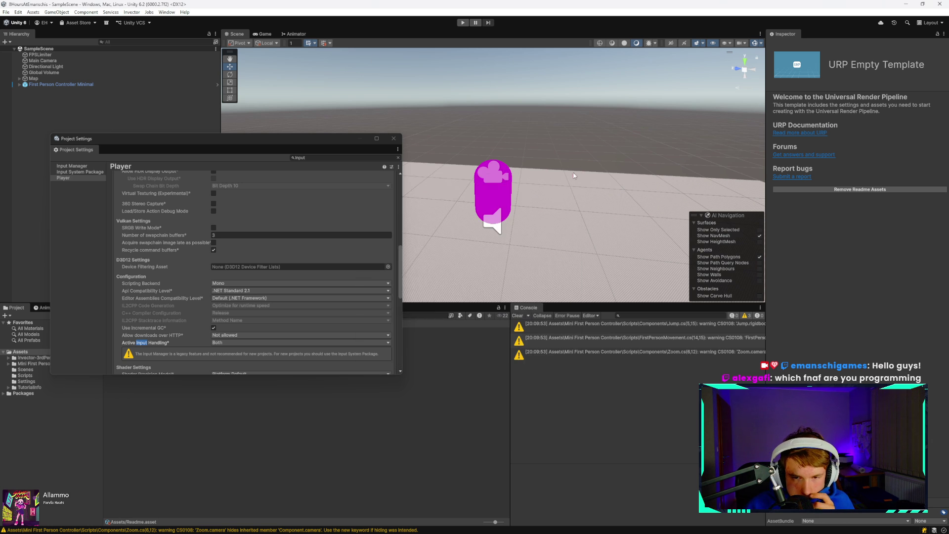
# Close Project Settings, select First Person Controller Minimal, and play the scene.
pyautogui.click(393, 139)
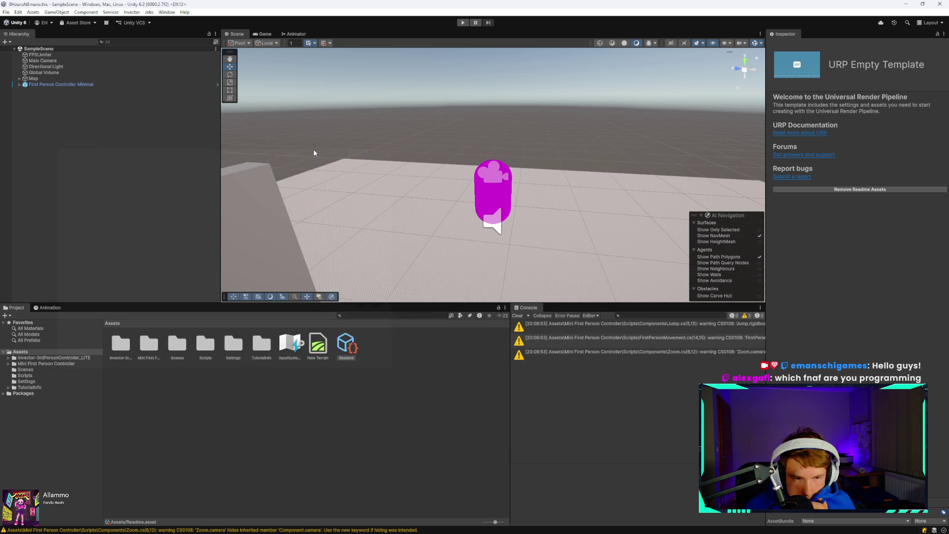
pyautogui.click(54, 364)
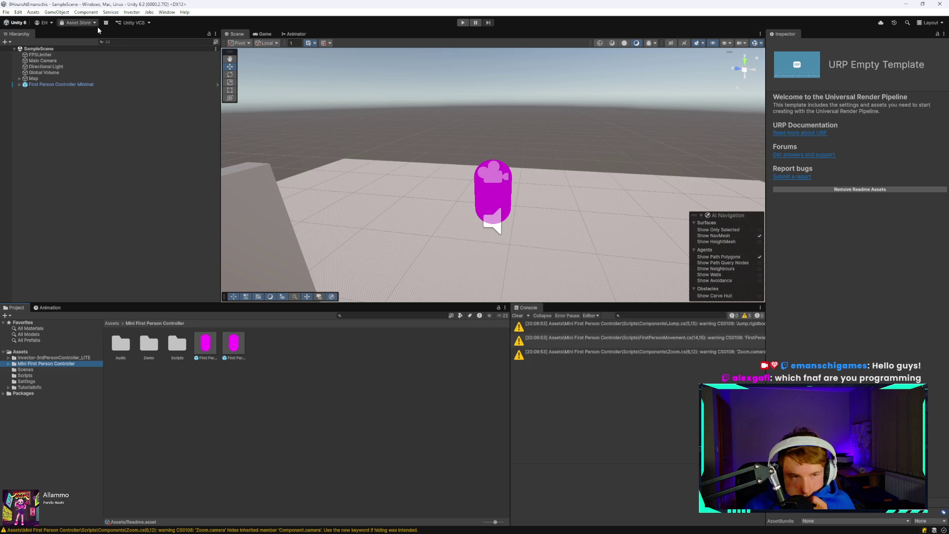
pyautogui.click(59, 85)
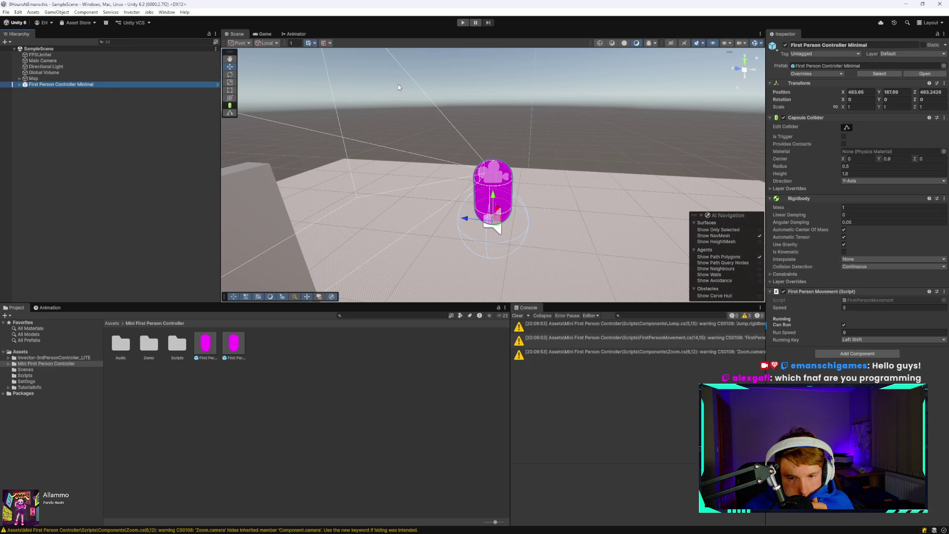
pyautogui.click(463, 23)
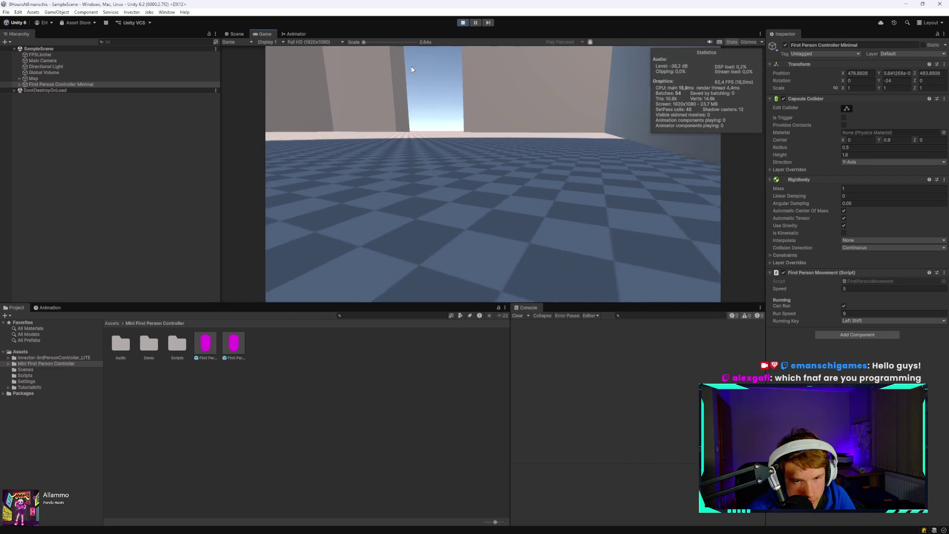
# Walk the player around the maze walls with W, A and D, then return to the Scene view.
pyautogui.press('w')
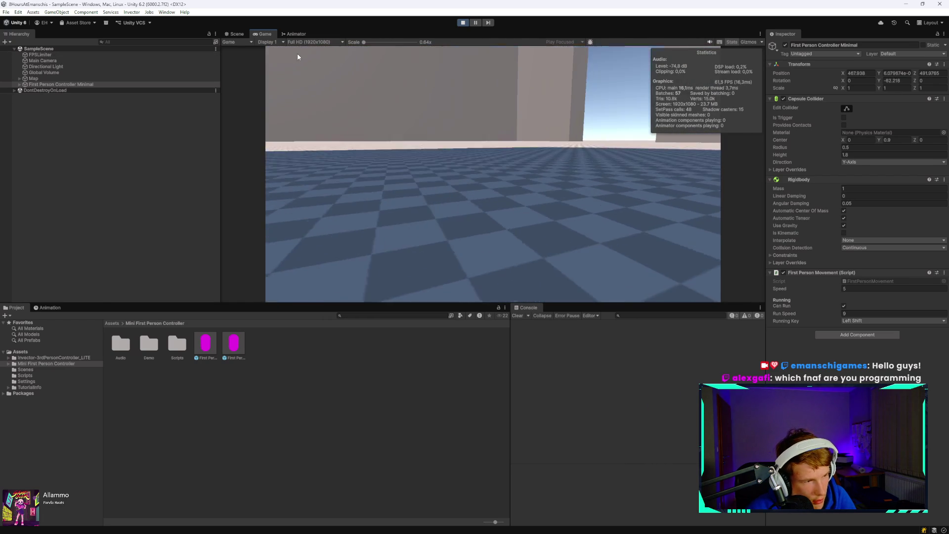
pyautogui.press('w')
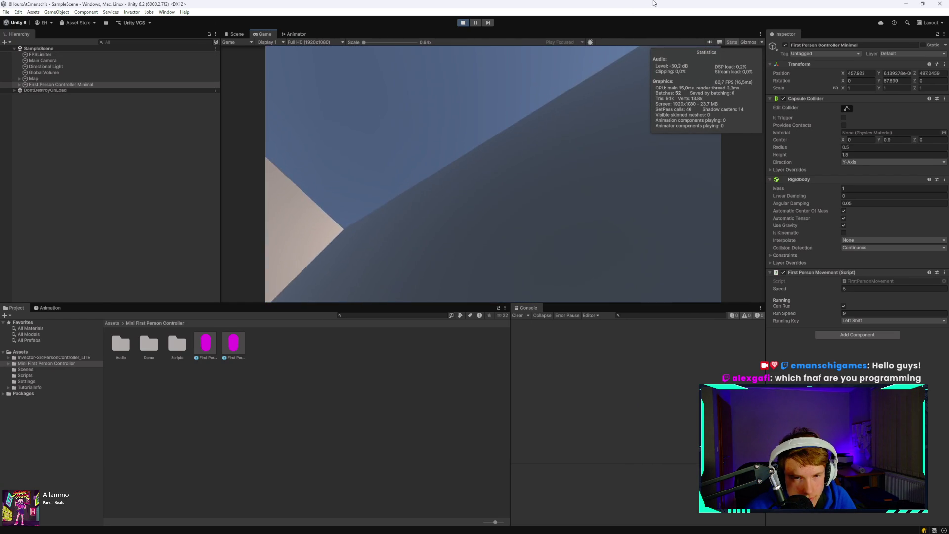
pyautogui.press('a')
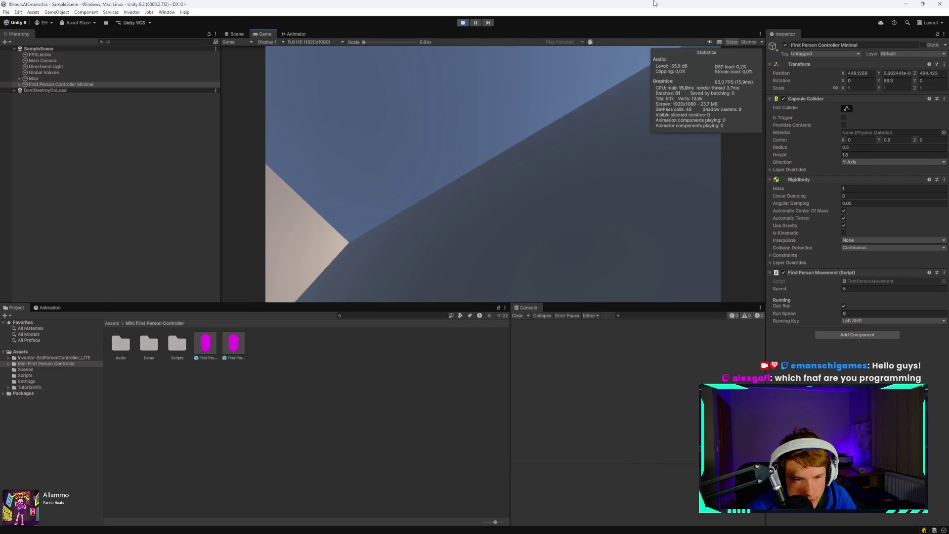
pyautogui.press('w')
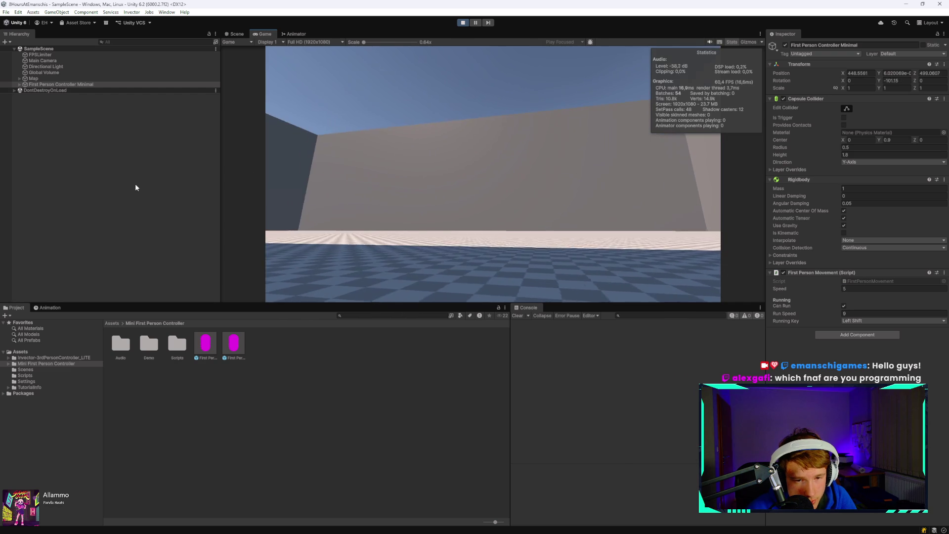
pyautogui.press('d')
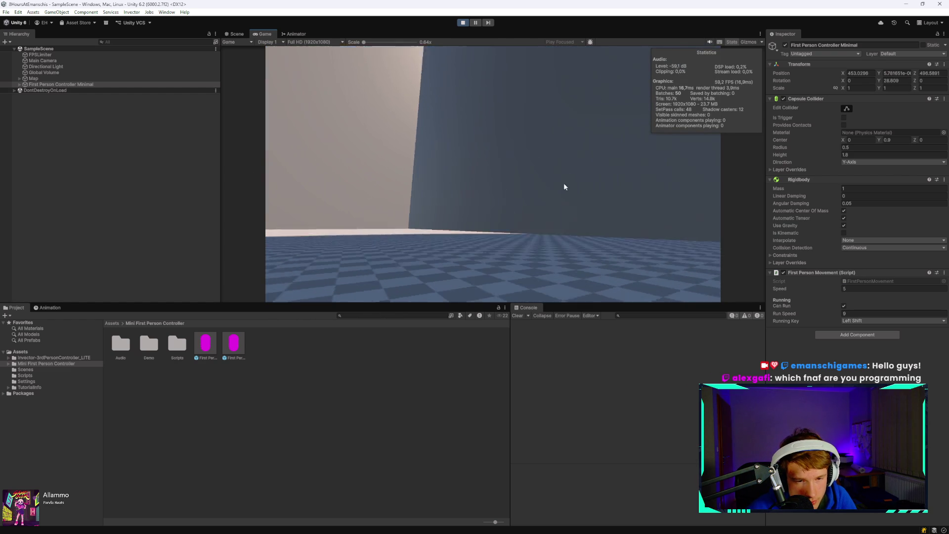
pyautogui.press('w')
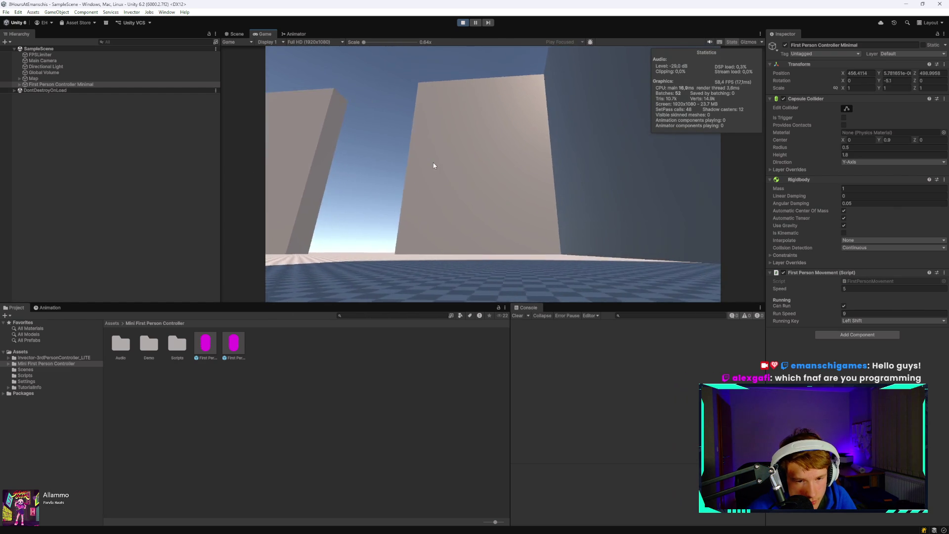
pyautogui.click(238, 34)
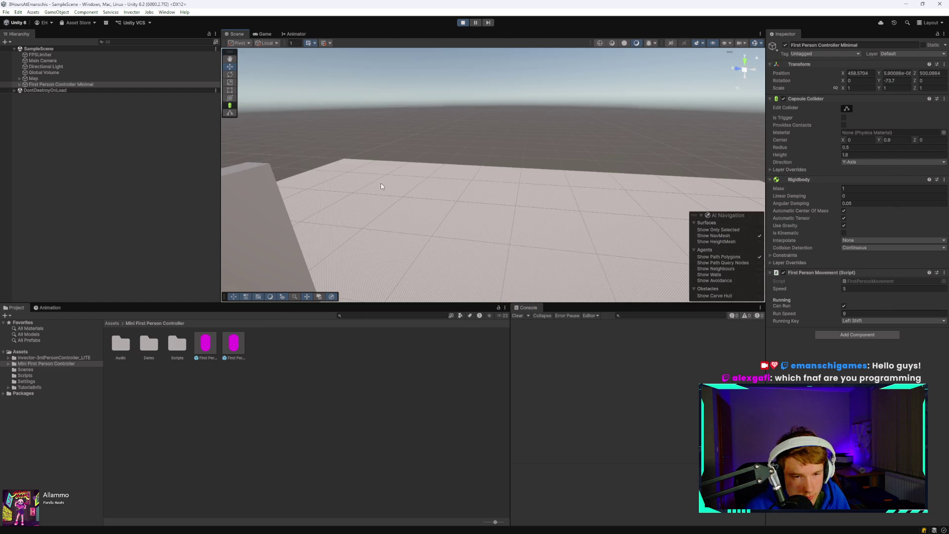
# Stop the play test and set the controller's Transform scale to 22.69.
pyautogui.moveTo(381, 188); pyautogui.dragTo(388, 63)
pyautogui.click(462, 22)
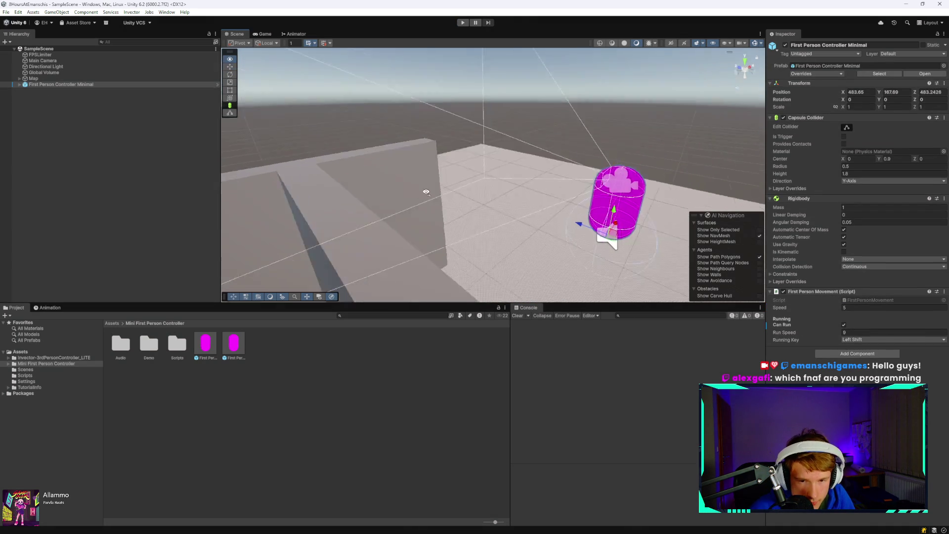
pyautogui.scroll(-6, 427, 219)
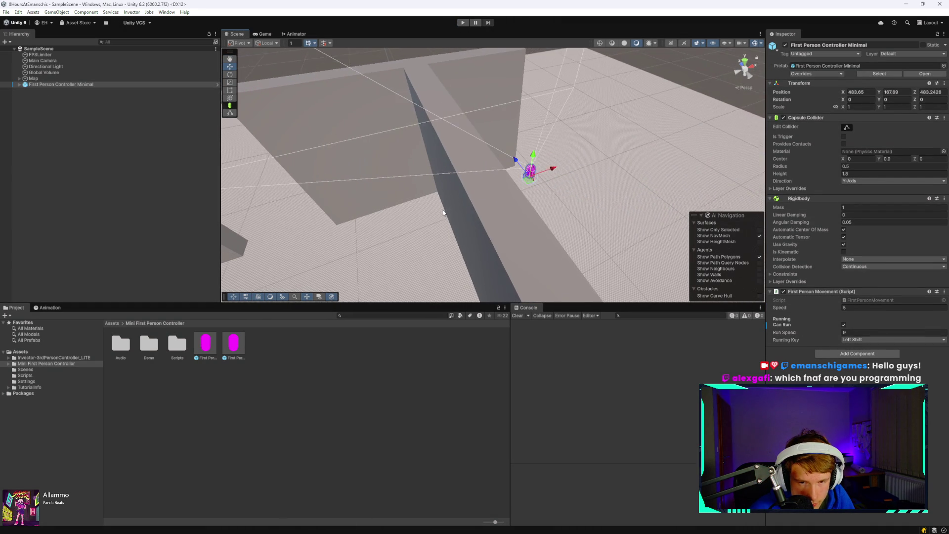
pyautogui.scroll(-3, 443, 211)
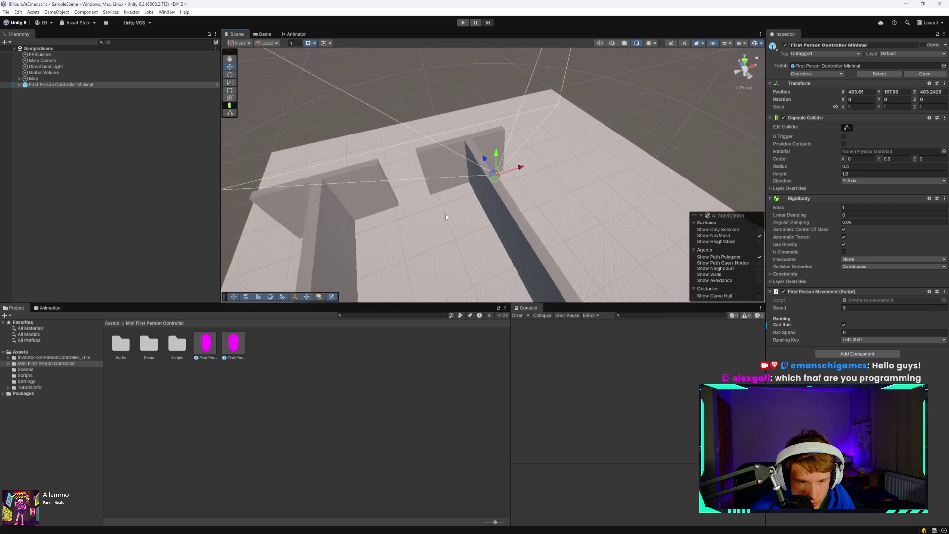
pyautogui.scroll(2, 457, 211)
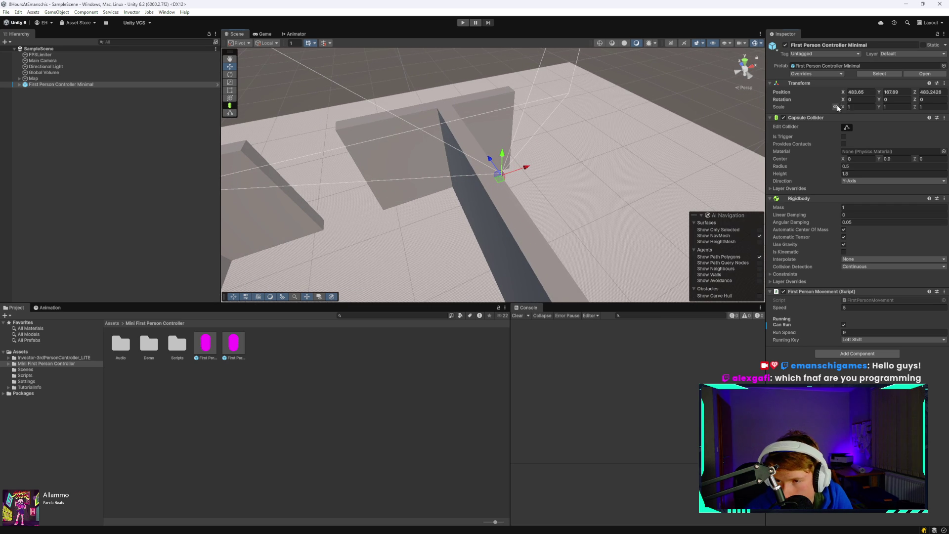
pyautogui.moveTo(856, 107); pyautogui.dragTo(919, 108)
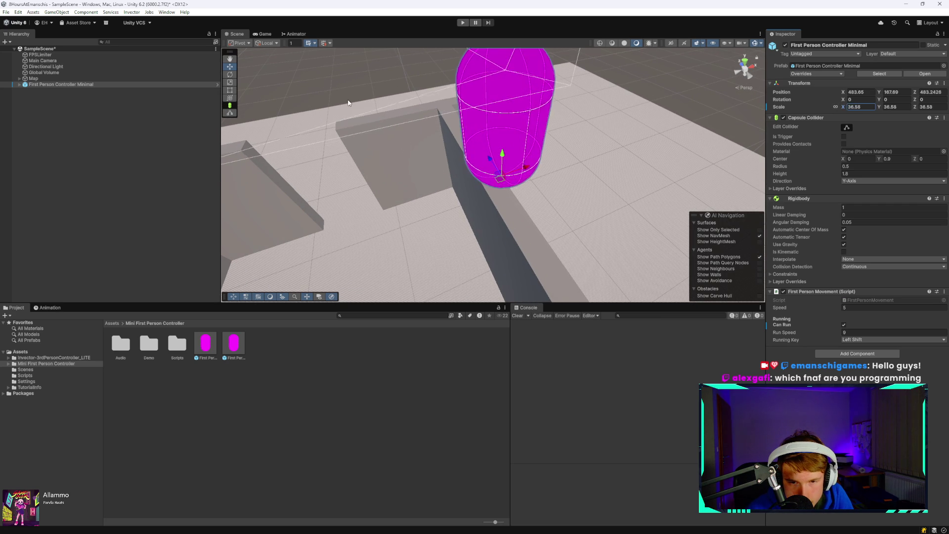
pyautogui.moveTo(284, 127); pyautogui.dragTo(190, 162)
# Raise the player capsule and move it along Z into a maze corridor.
pyautogui.moveTo(490, 173)
pyautogui.mouseDown()
pyautogui.moveTo(489, 148)
pyautogui.moveTo(368, 173)
pyautogui.mouseUp()
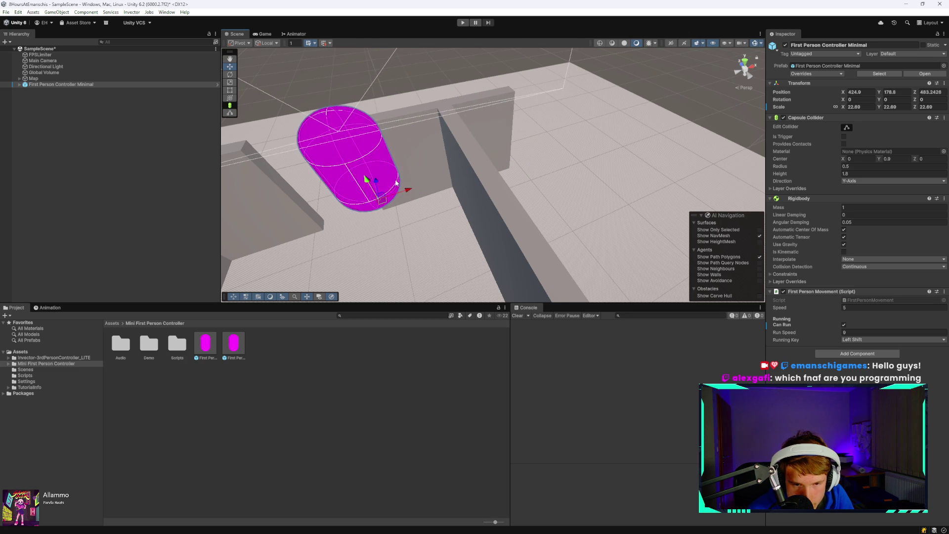
pyautogui.scroll(-5, 409, 189)
pyautogui.scroll(-5, 409, 189)
pyautogui.scroll(5, 417, 185)
pyautogui.scroll(2, 442, 190)
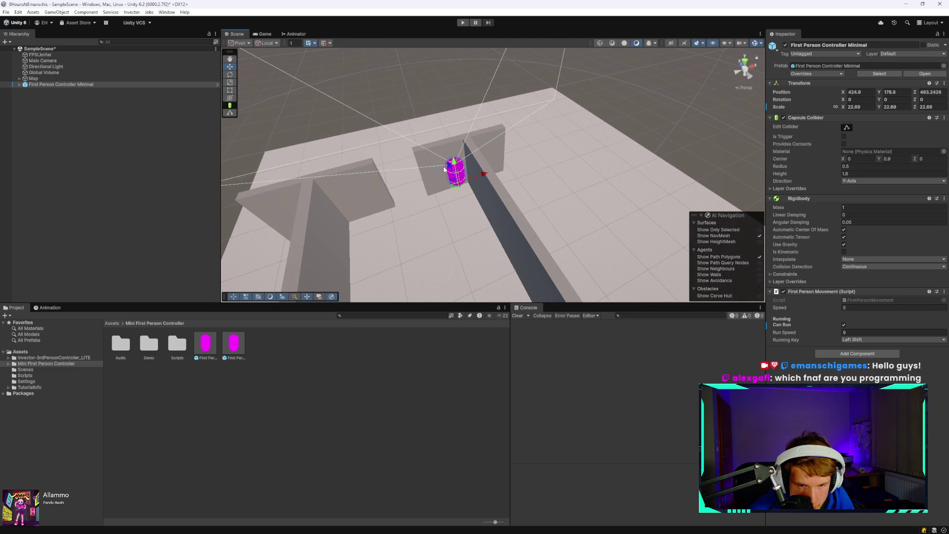
pyautogui.moveTo(449, 168)
pyautogui.mouseDown()
pyautogui.moveTo(508, 225)
pyautogui.moveTo(360, 236)
pyautogui.mouseUp()
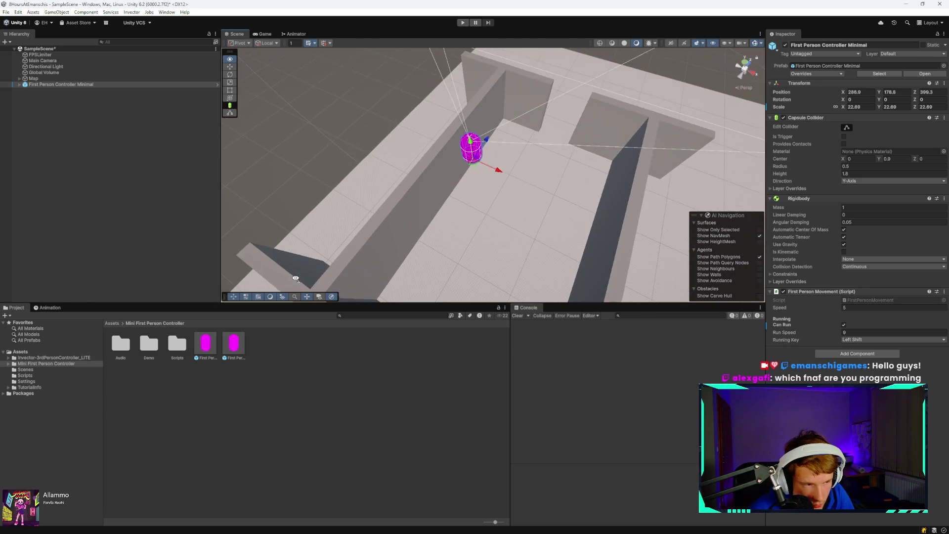
pyautogui.rightClick(354, 176)
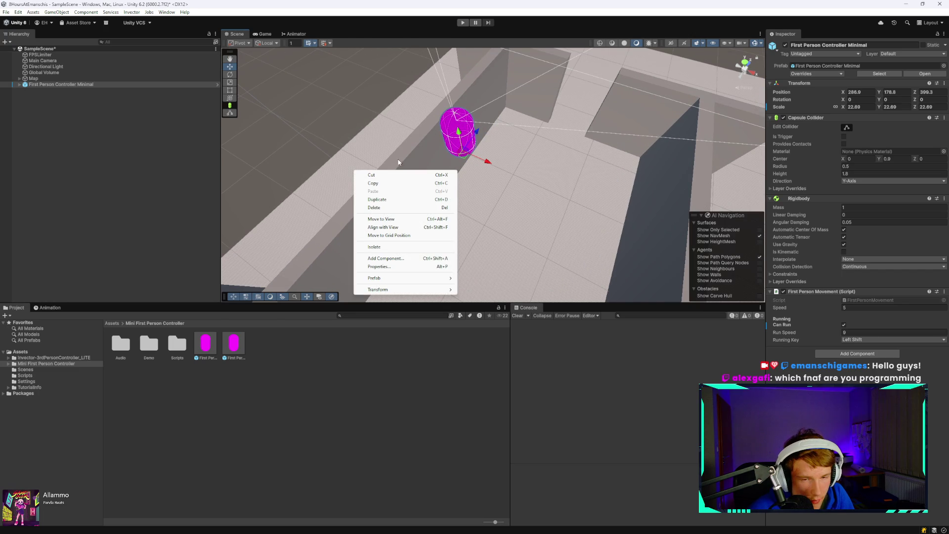
pyautogui.click(370, 139)
pyautogui.click(370, 138)
pyautogui.moveTo(369, 138)
pyautogui.mouseDown()
pyautogui.moveTo(535, 148)
pyautogui.moveTo(527, 209)
pyautogui.moveTo(358, 112)
pyautogui.moveTo(460, 174)
pyautogui.mouseUp()
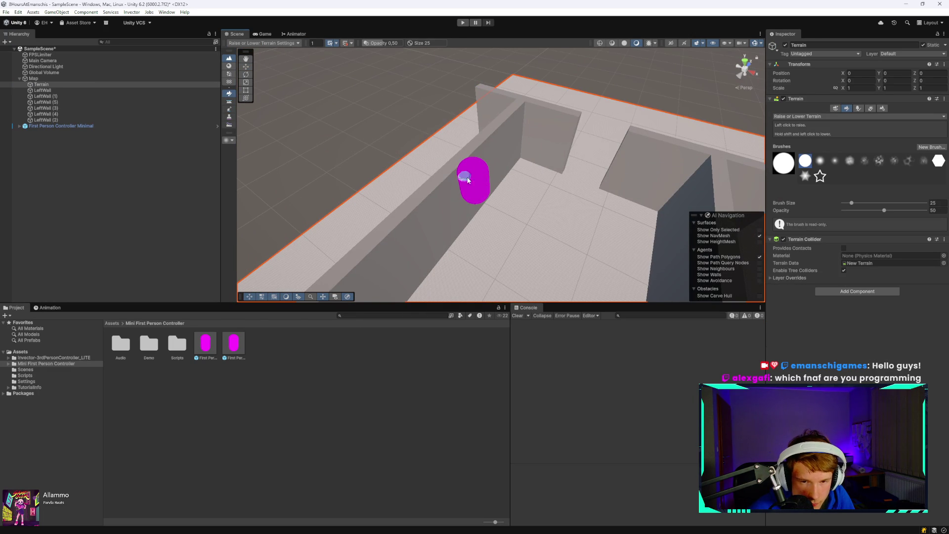
# Select the First Person Controller Minimal and lower it toward the floor.
pyautogui.click(61, 126)
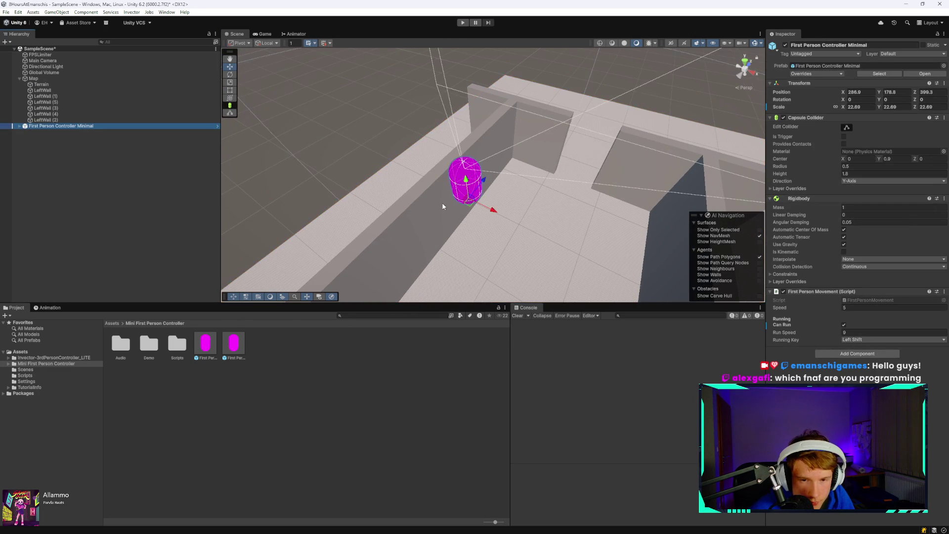
pyautogui.scroll(2, 463, 189)
pyautogui.moveTo(444, 199); pyautogui.dragTo(487, 289)
pyautogui.press('f')
pyautogui.moveTo(487, 208); pyautogui.dragTo(506, 268)
pyautogui.press('f')
pyautogui.moveTo(503, 233); pyautogui.dragTo(485, 183)
pyautogui.press('f')
# Adjust the capsule's height down to floor level and back above it.
pyautogui.scroll(-6, 488, 150)
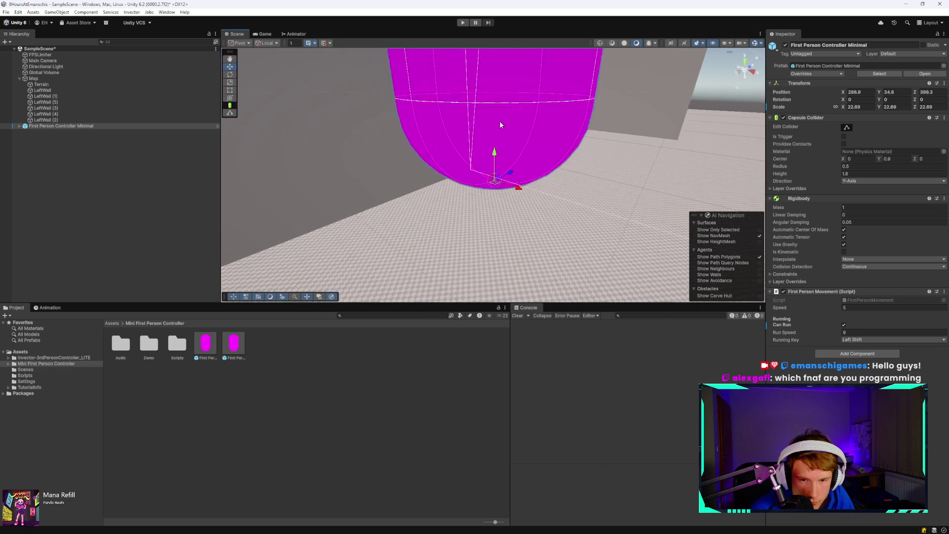
pyautogui.moveTo(494, 152); pyautogui.dragTo(533, 271)
pyautogui.scroll(-4, 531, 275)
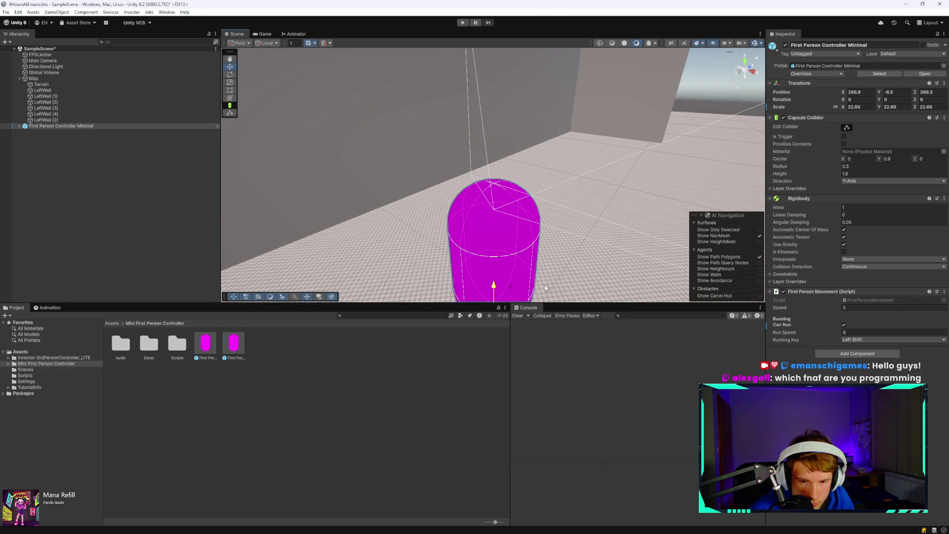
pyautogui.moveTo(493, 220); pyautogui.dragTo(502, 84)
pyautogui.scroll(-3, 502, 84)
pyautogui.scroll(-3, 503, 91)
pyautogui.scroll(2, 569, 99)
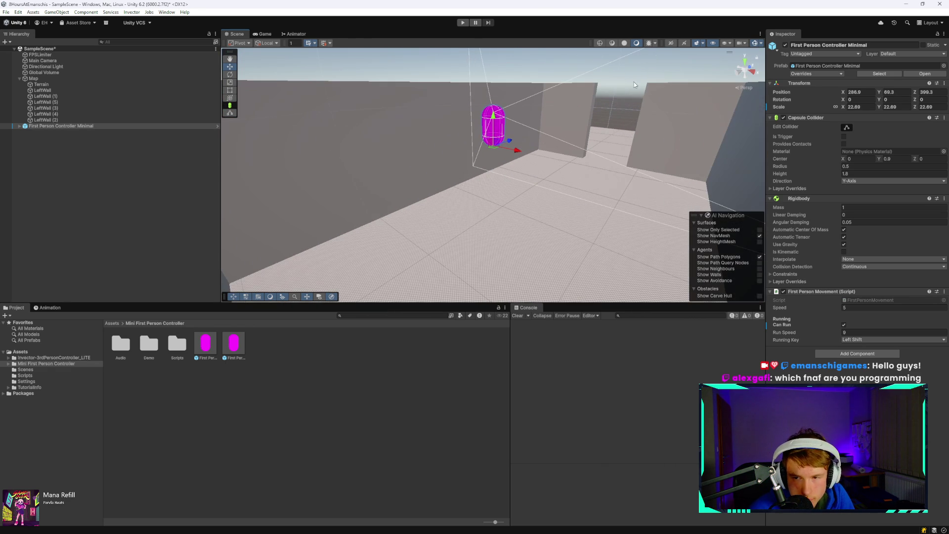
# Scale the player to 44.2, lower it onto the maze floor, and start a play test.
pyautogui.moveTo(848, 108)
pyautogui.mouseDown()
pyautogui.moveTo(935, 104)
pyautogui.moveTo(888, 93)
pyautogui.moveTo(860, 106)
pyautogui.moveTo(902, 101)
pyautogui.mouseUp()
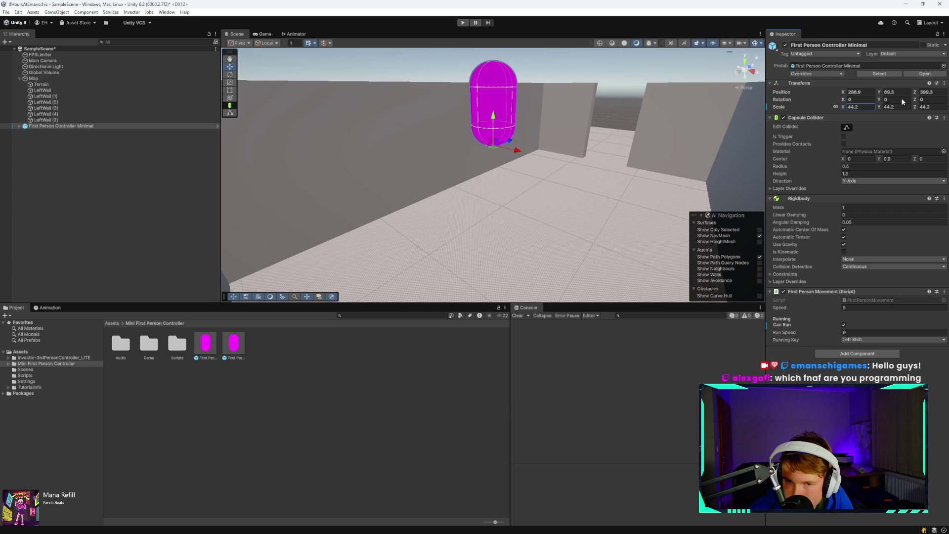
pyautogui.moveTo(494, 116)
pyautogui.mouseDown()
pyautogui.moveTo(504, 170)
pyautogui.moveTo(506, 161)
pyautogui.mouseUp()
pyautogui.click(462, 22)
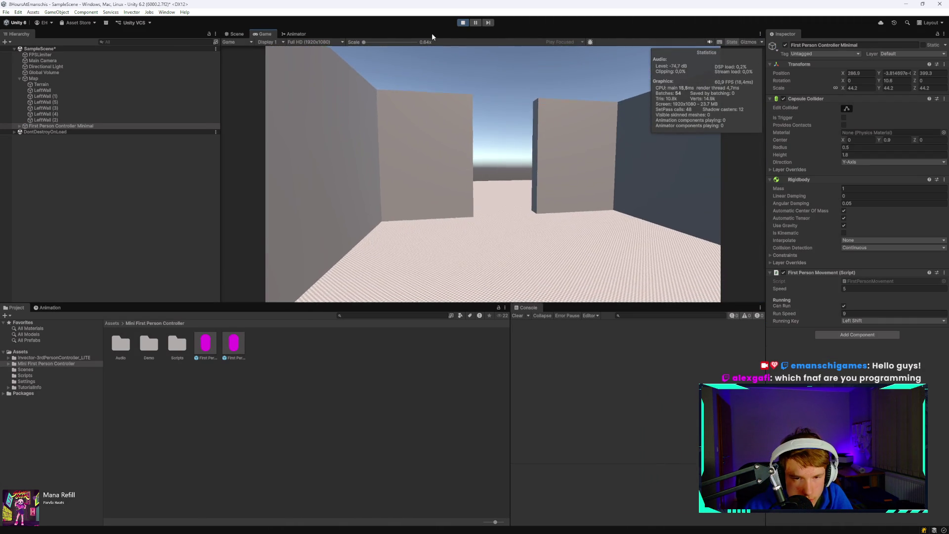
# Walk the player forward down the corridor, then end the play test.
pyautogui.moveTo(484, 248)
pyautogui.press('w')
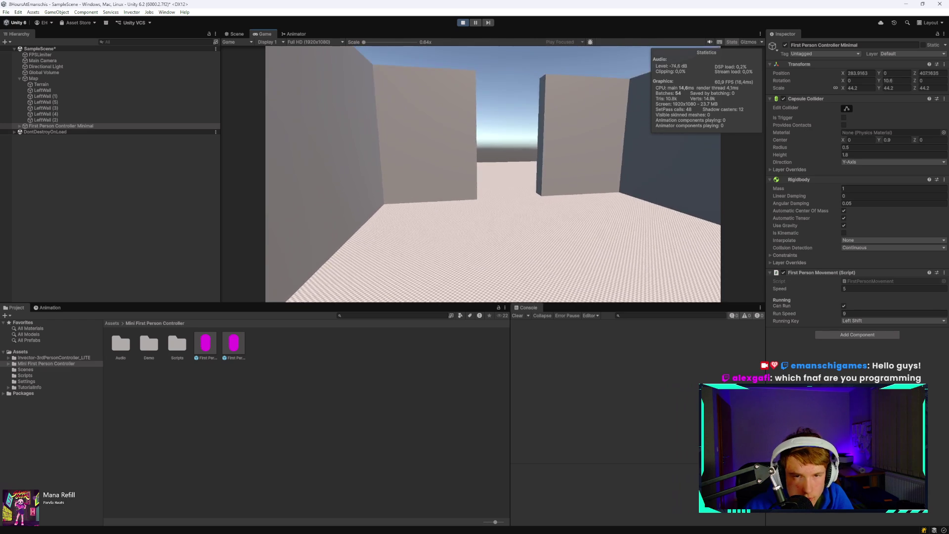
pyautogui.moveTo(473, 99)
pyautogui.hotkey('ctrl', 'p')
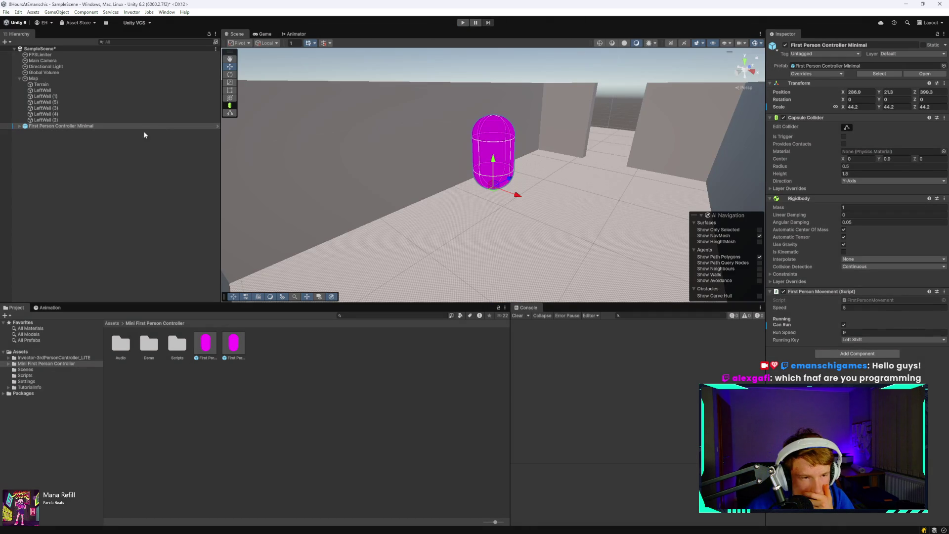
# Set movement Speed to 100, keep Left Shift as running key, and play again.
pyautogui.click(853, 307)
pyautogui.write('100')
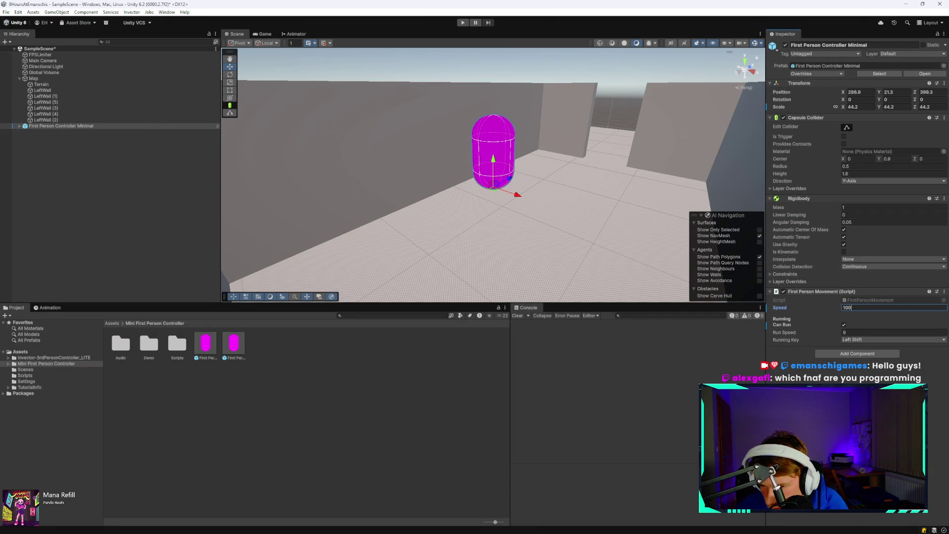
pyautogui.click(863, 340)
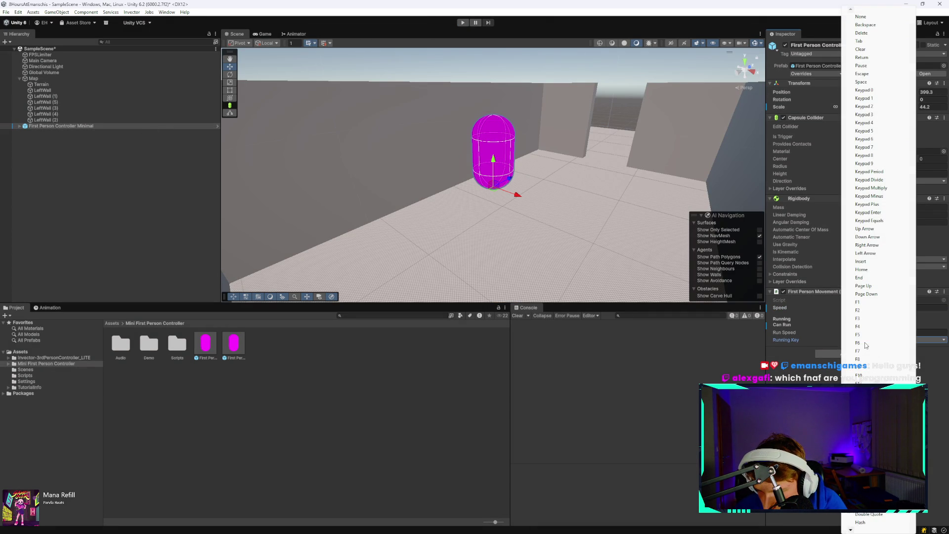
pyautogui.click(672, 396)
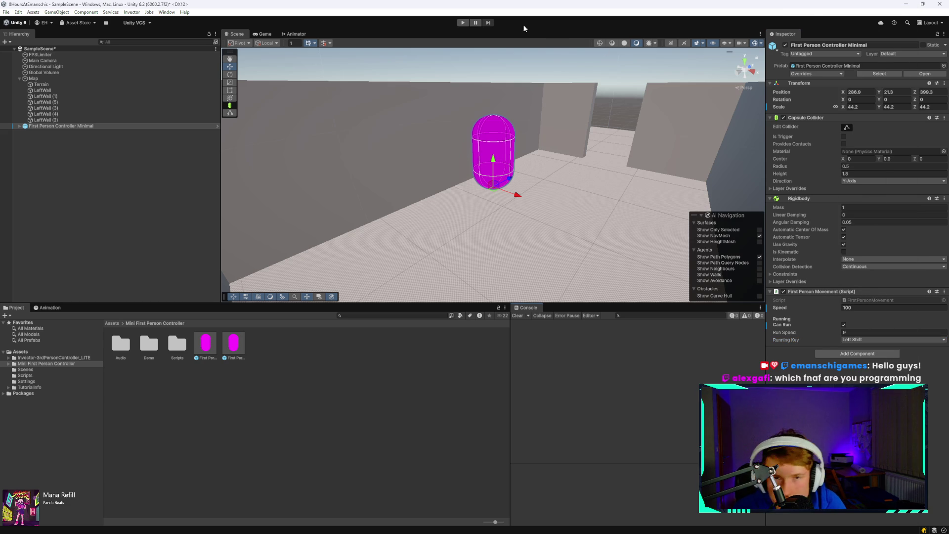
pyautogui.click(458, 24)
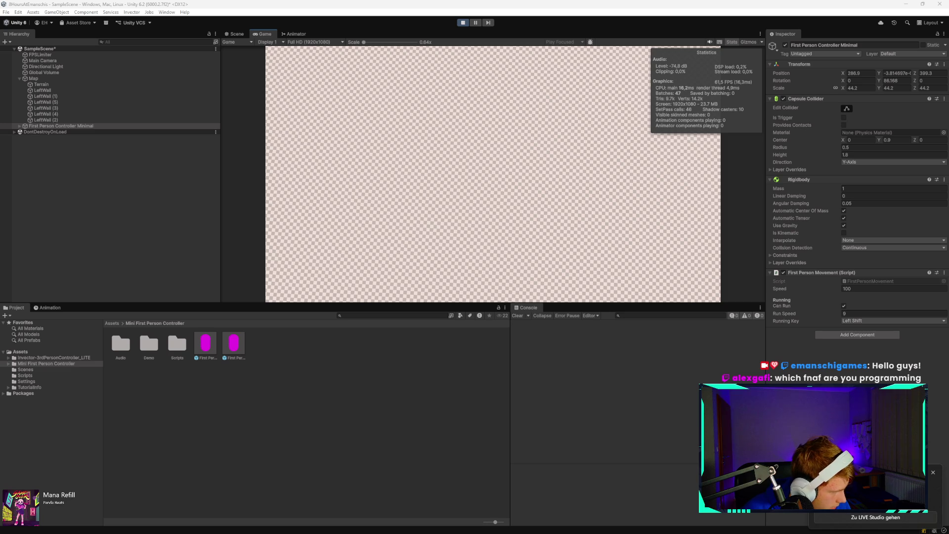
# Run the faster player between and past the maze walls and back, then stop Play.
pyautogui.press('w')
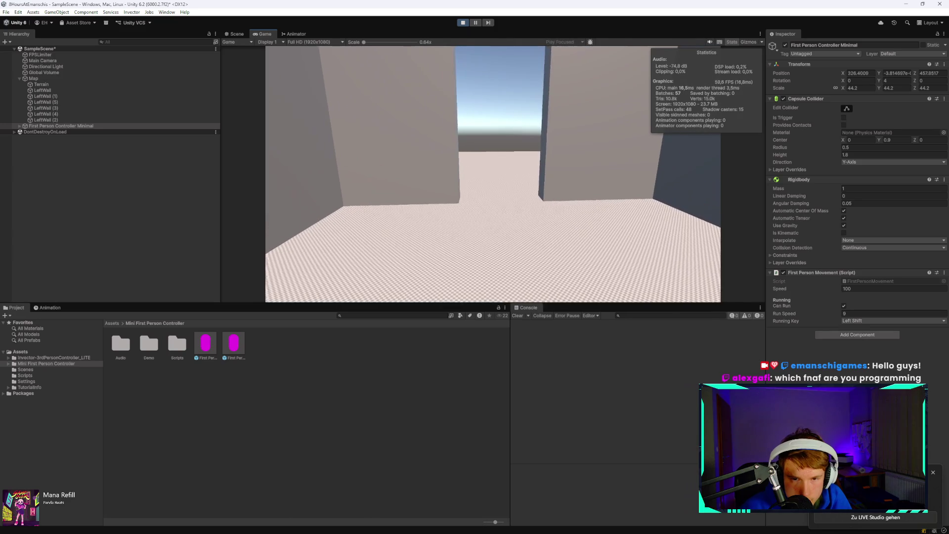
pyautogui.press('w')
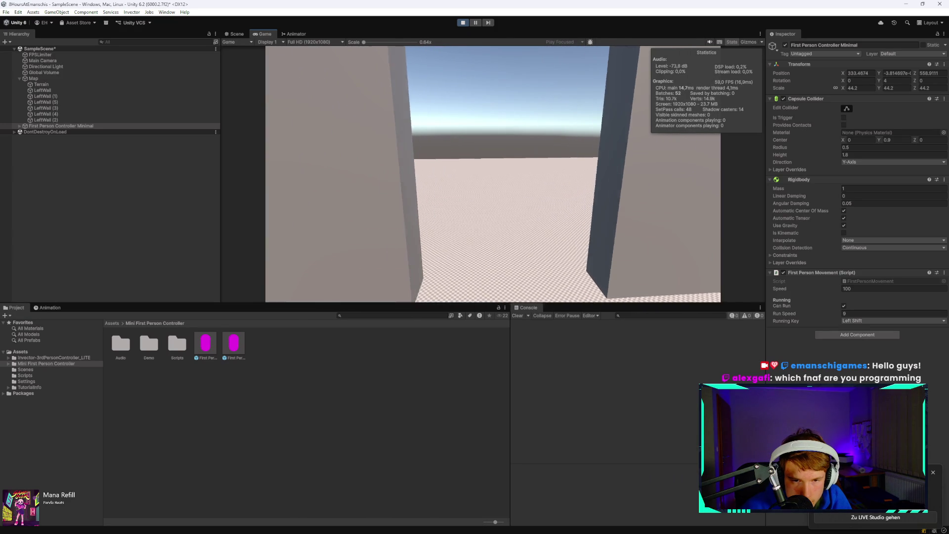
pyautogui.press('w')
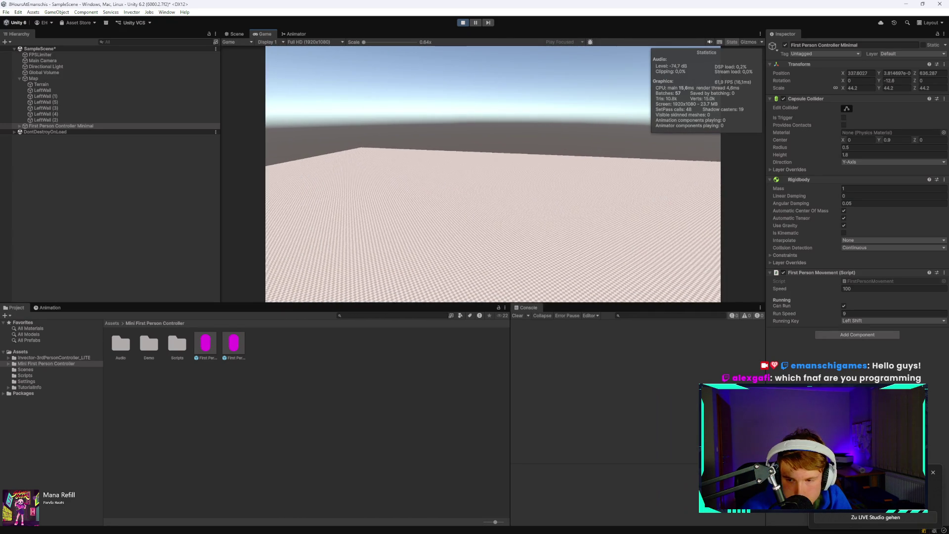
pyautogui.press('a')
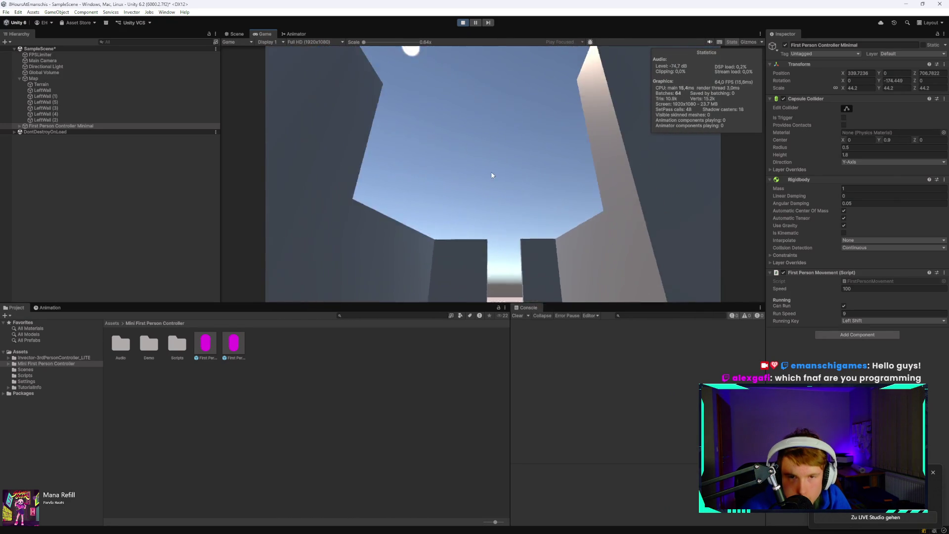
pyautogui.click(462, 22)
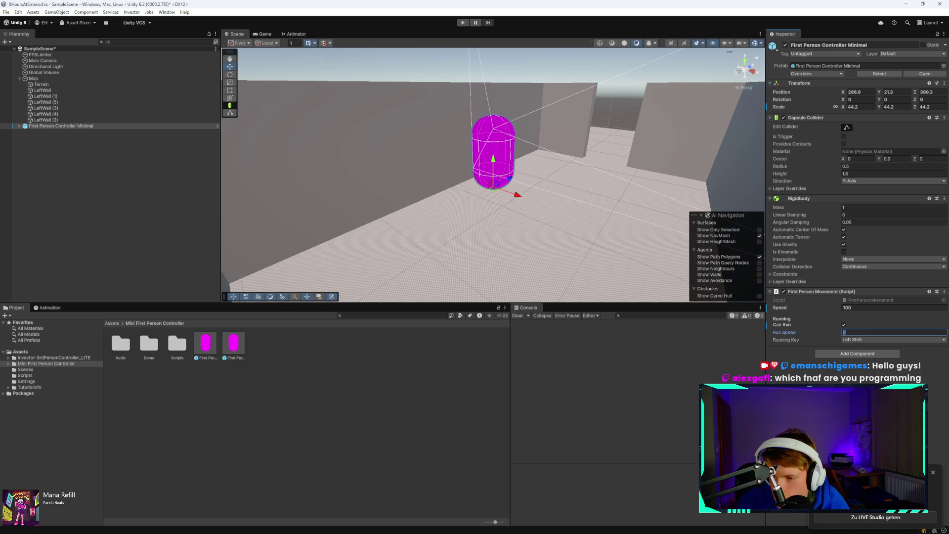
# Enter 200 as the Run Speed and start a new play test.
pyautogui.click(933, 472)
pyautogui.click(864, 333)
pyautogui.write('200')
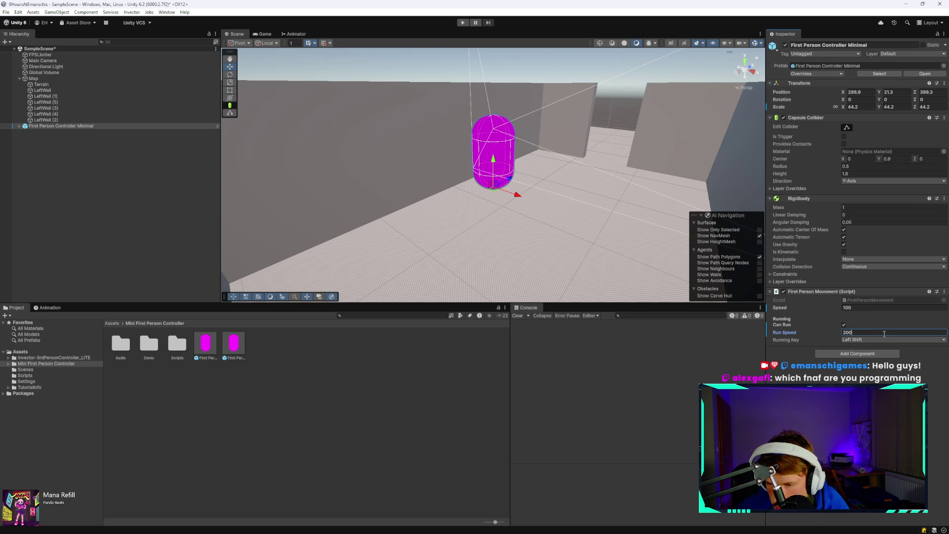
pyautogui.click(461, 23)
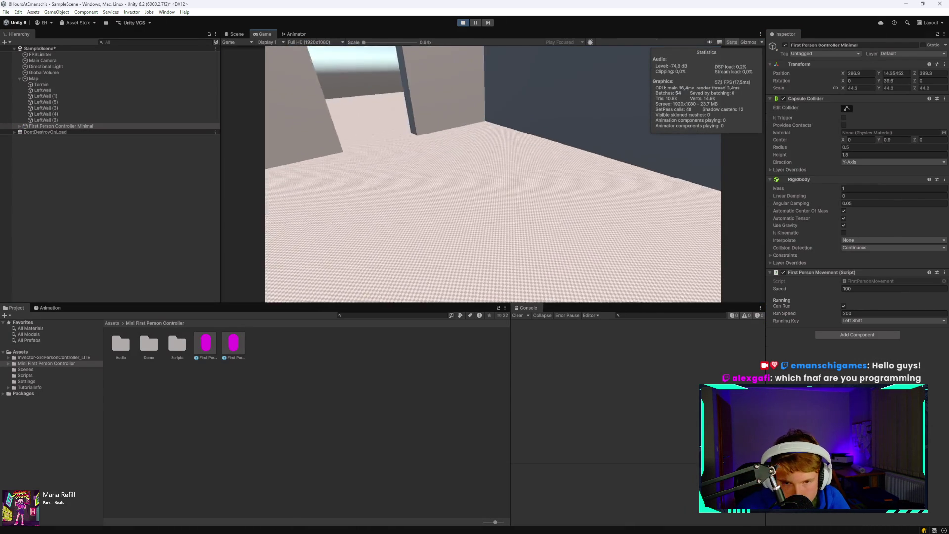
# Walk the player forward through the maze, look around, then maximize the Game view.
pyautogui.press('w')
pyautogui.press('w')
pyautogui.press('w')
pyautogui.press('w')
pyautogui.press('w')
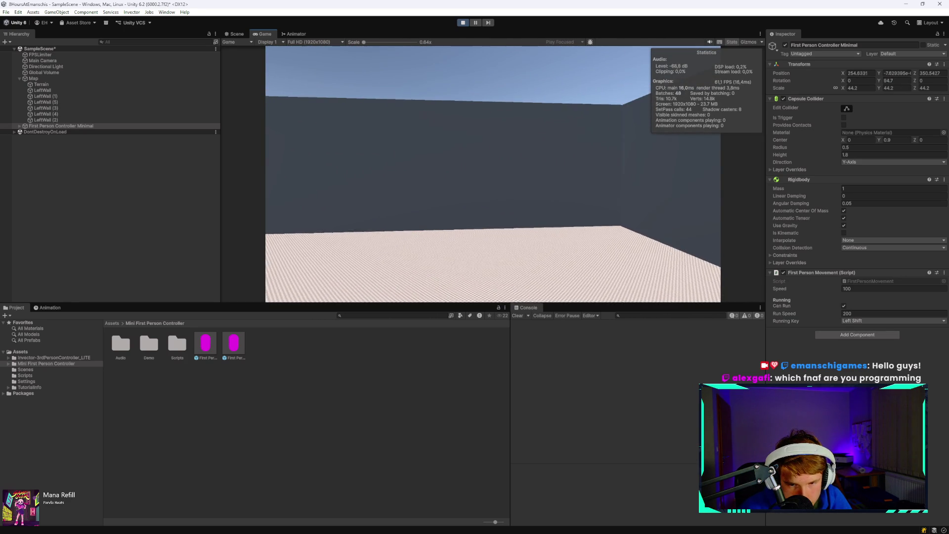
pyautogui.press('a')
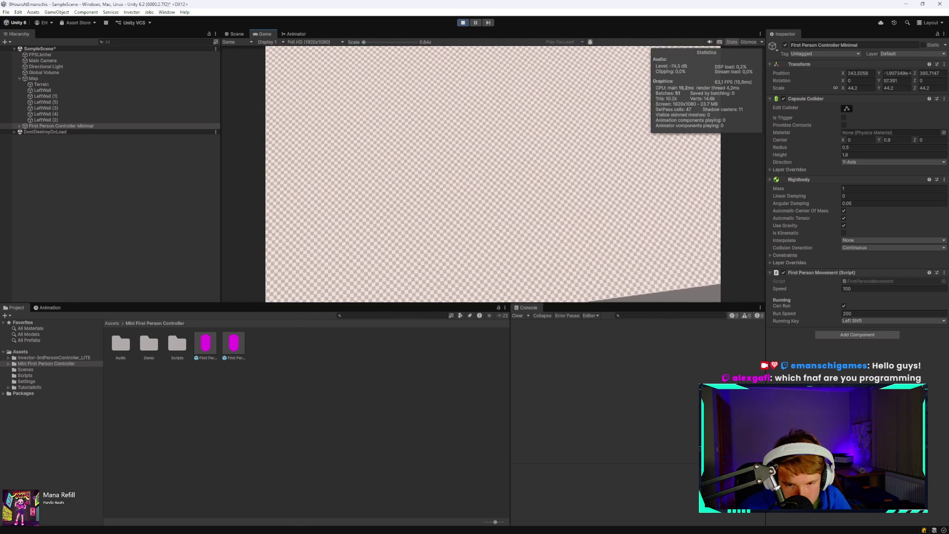
pyautogui.press('w')
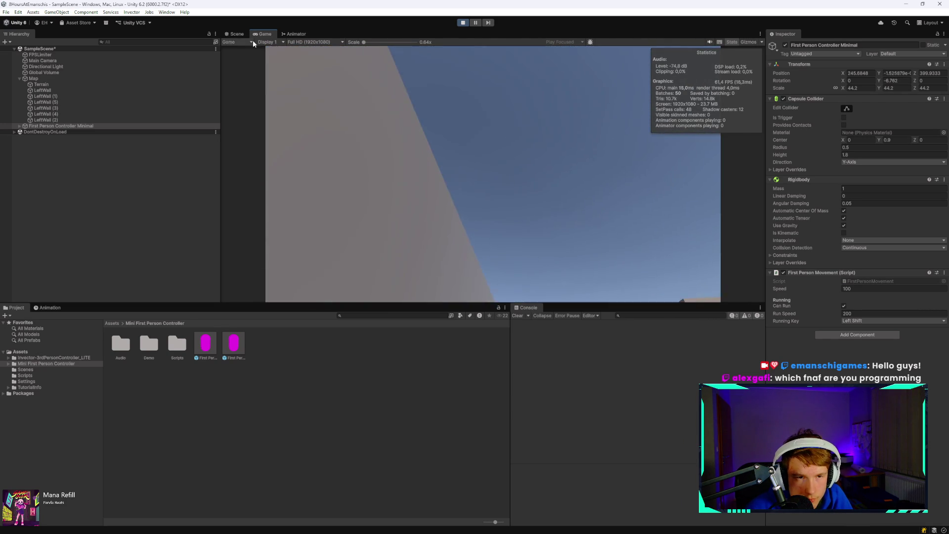
pyautogui.doubleClick(258, 34)
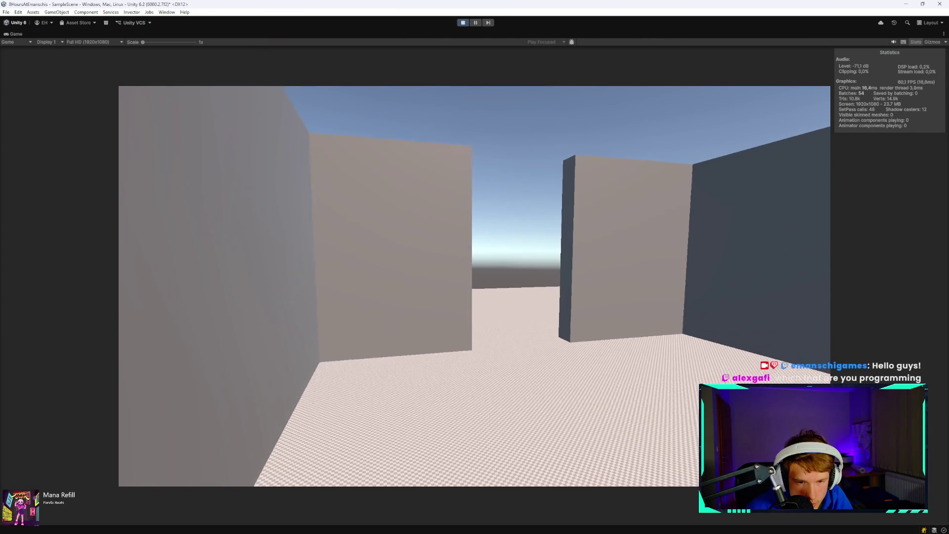
# Walk the player along the grey walls, past the dark pillar and across the open floor.
pyautogui.press('w')
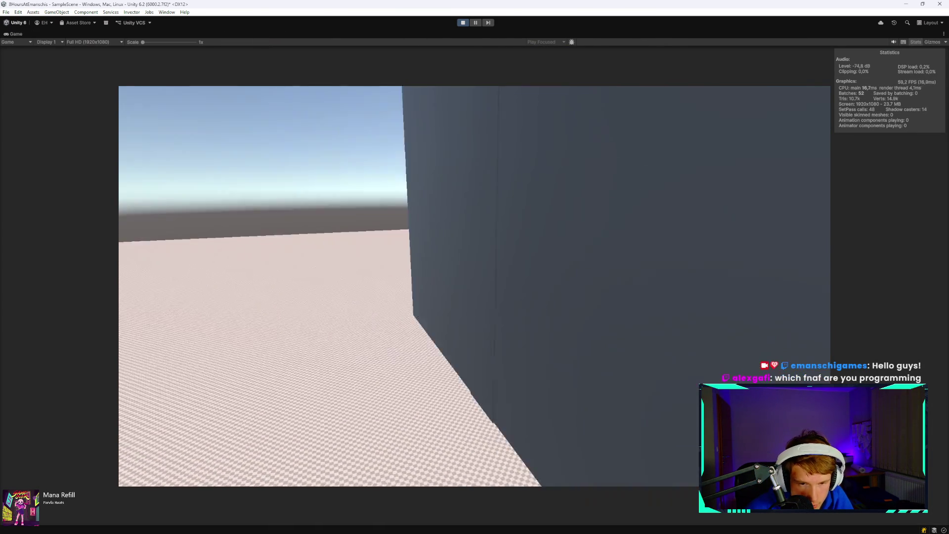
pyautogui.press('s')
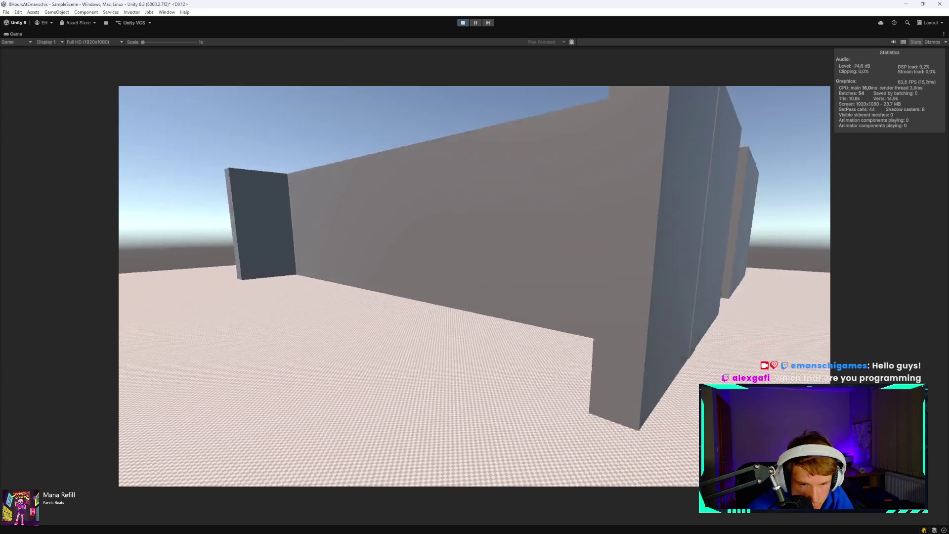
pyautogui.press('w')
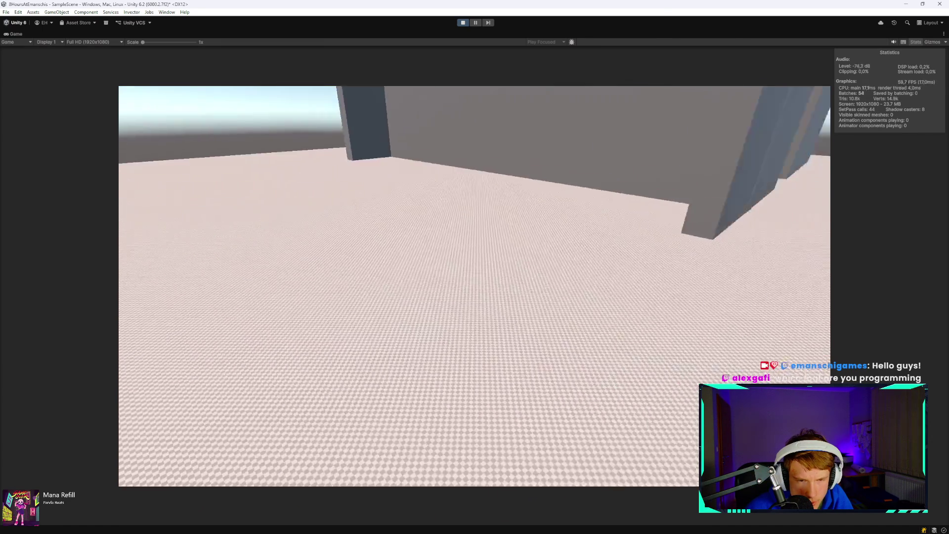
pyautogui.press('w')
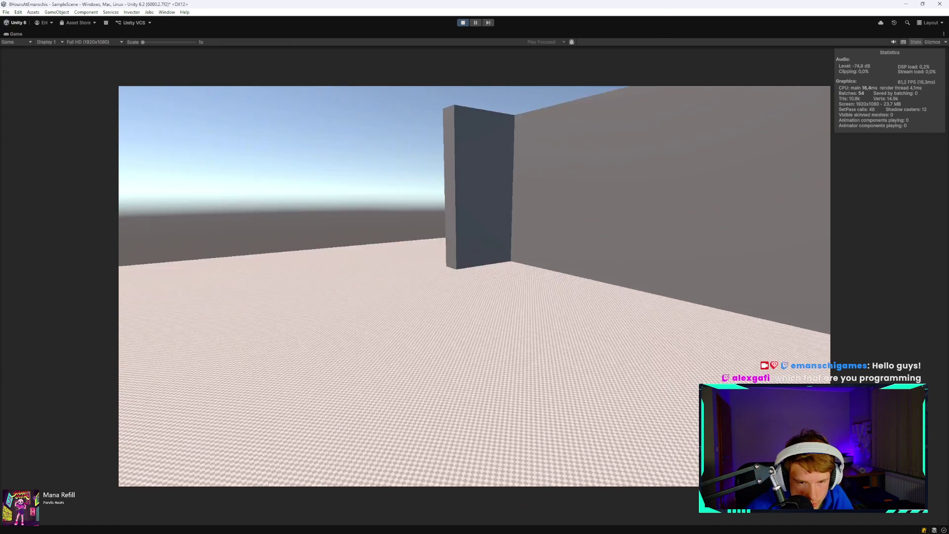
pyautogui.press('w')
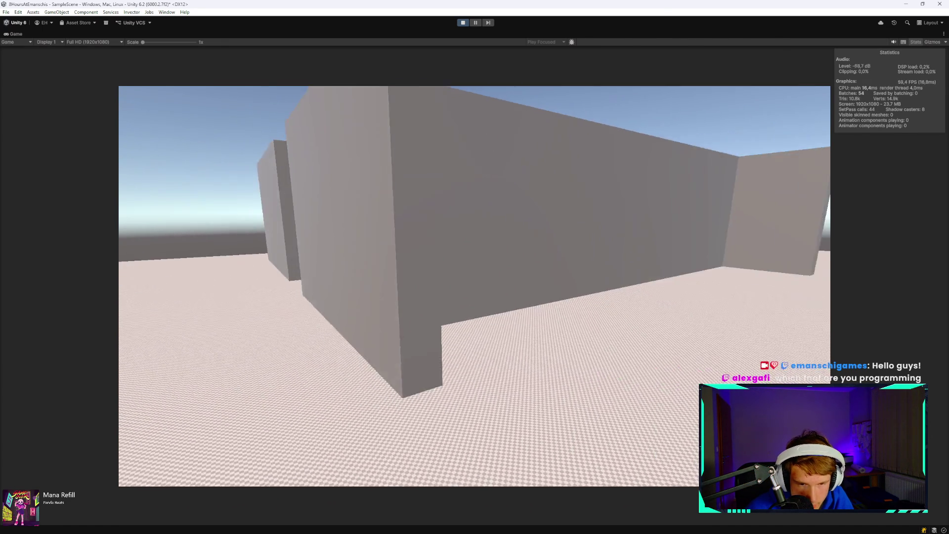
pyautogui.press('w')
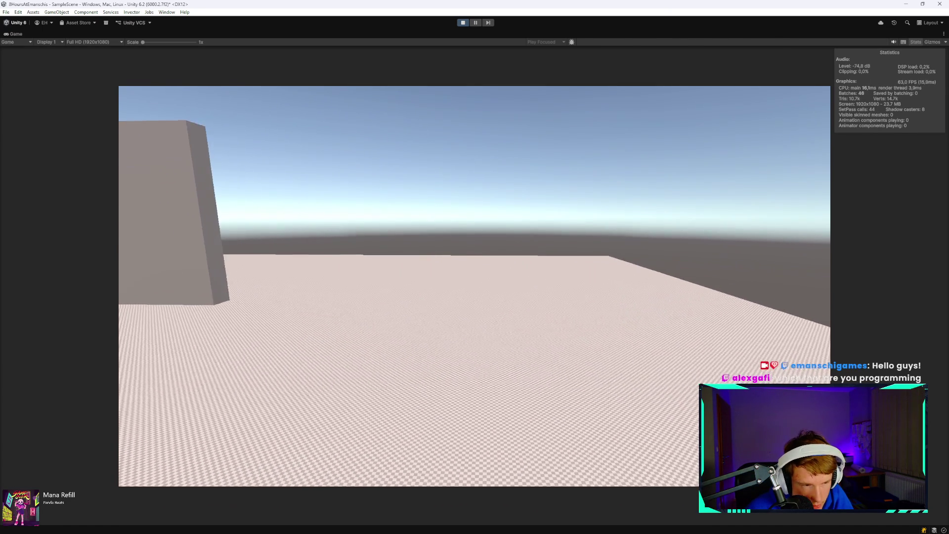
pyautogui.press('w')
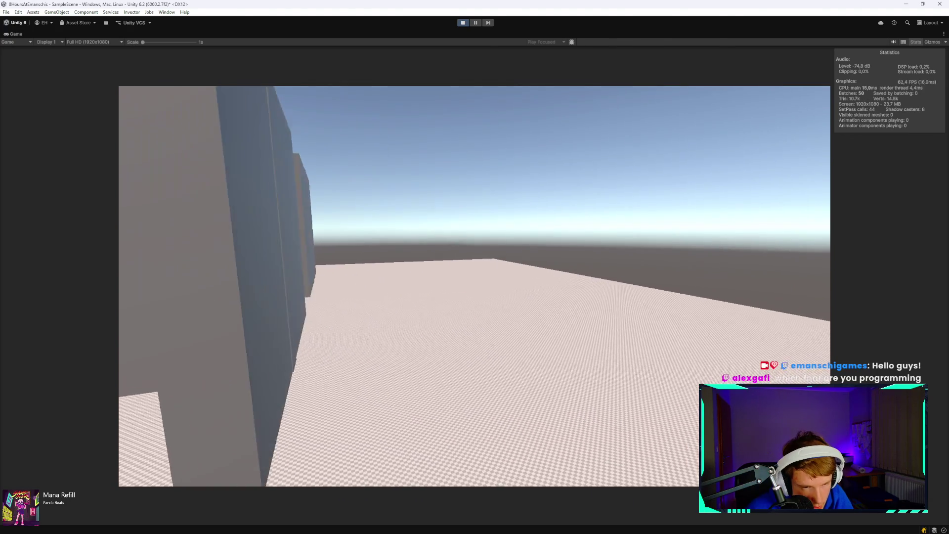
pyautogui.press('w')
pyautogui.press('w')
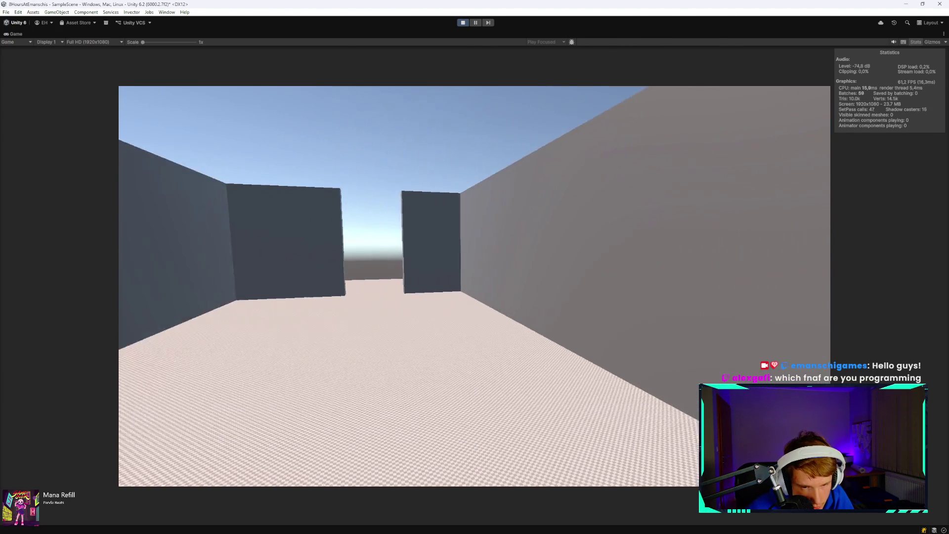
pyautogui.press('w')
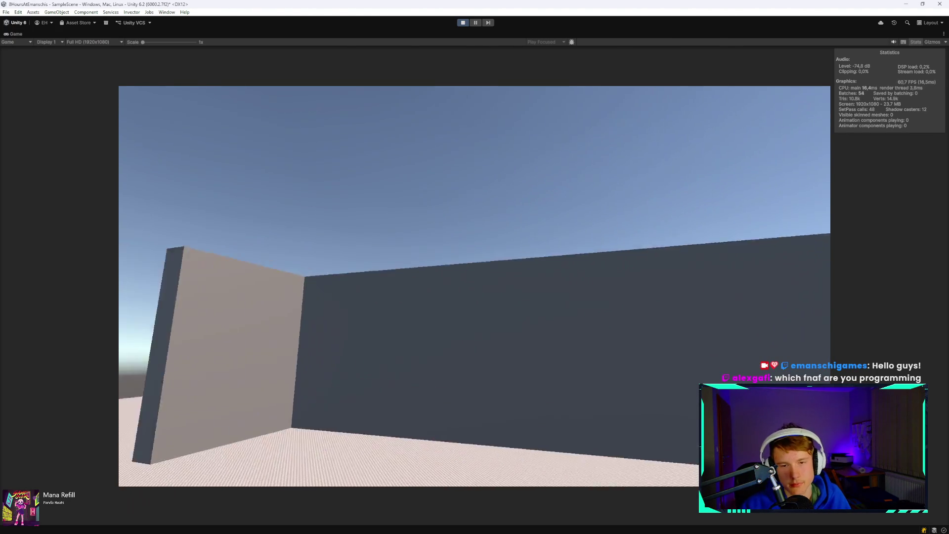
pyautogui.press('w')
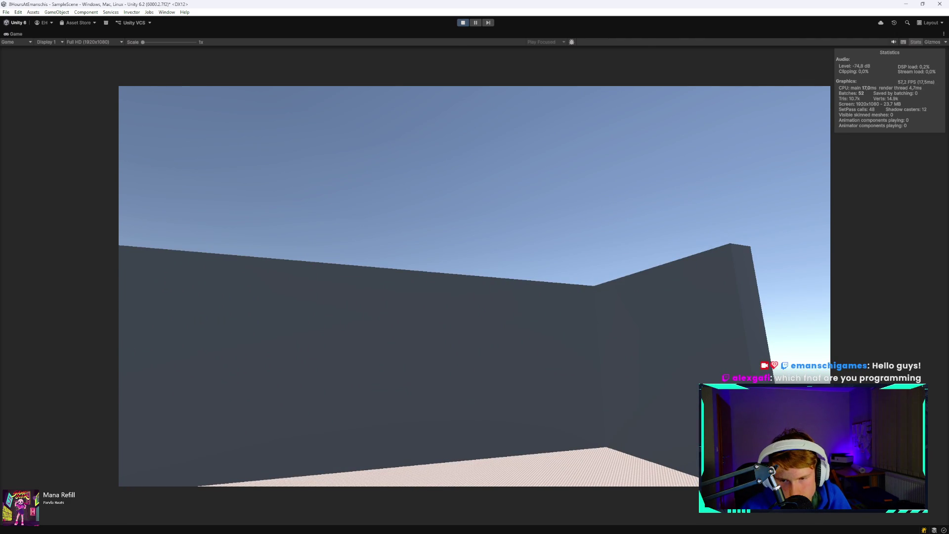
pyautogui.press('w')
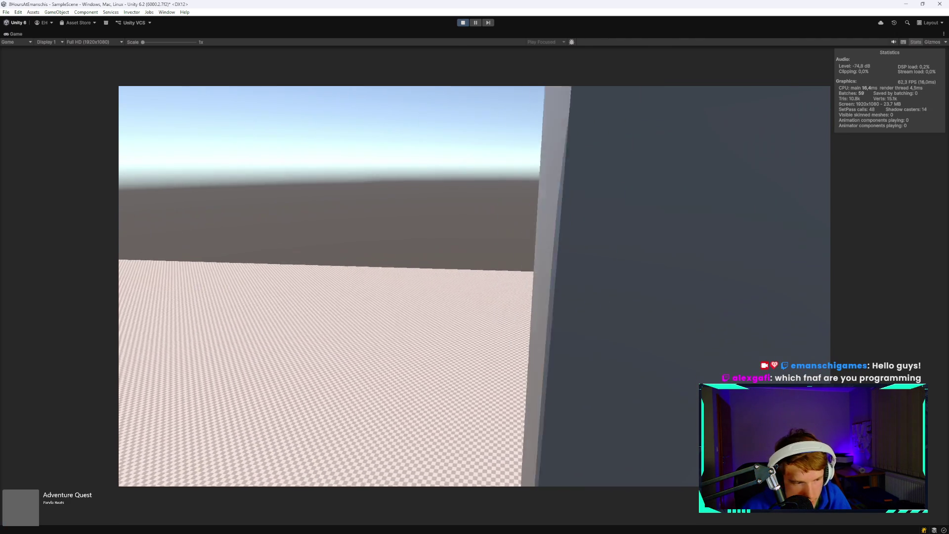
pyautogui.press('w')
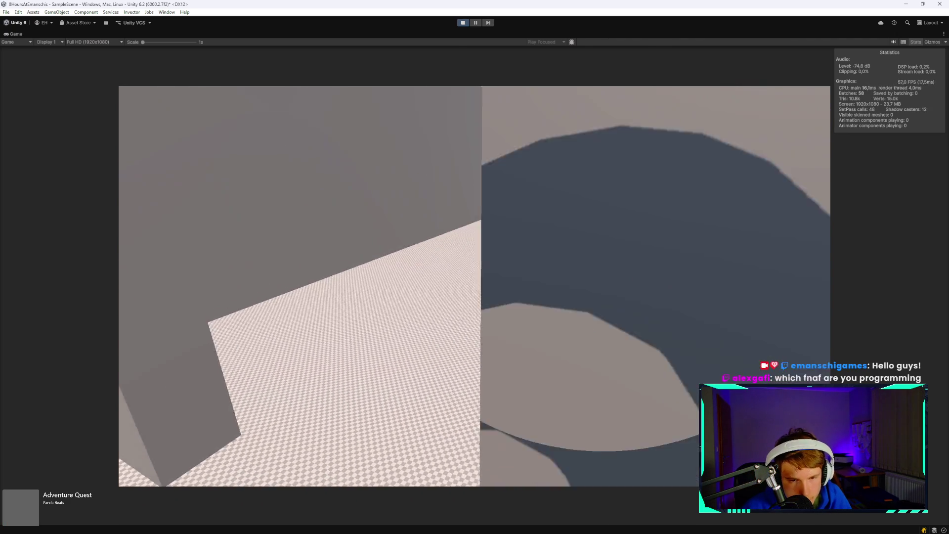
pyautogui.press('w')
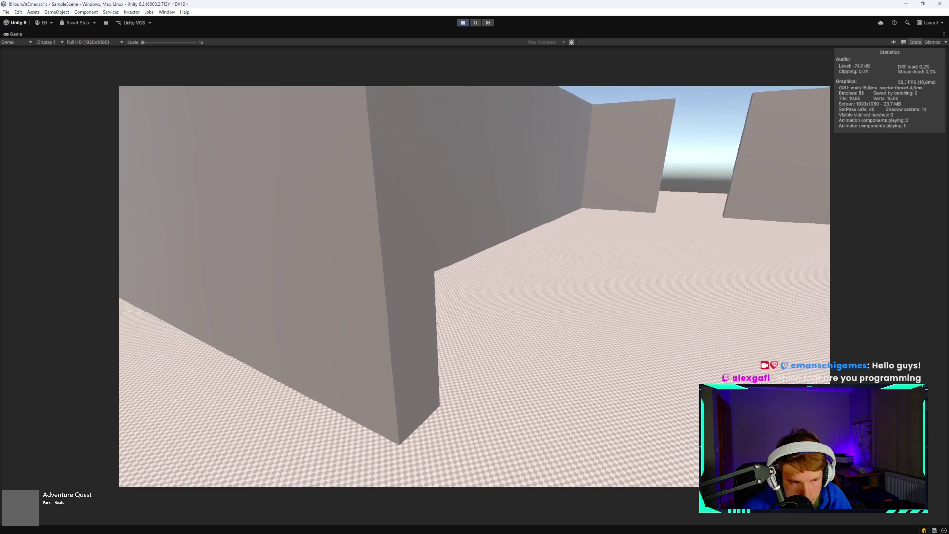
# Continue through corridors and gaps between wall blocks, then restore the full editor layout.
pyautogui.press('w')
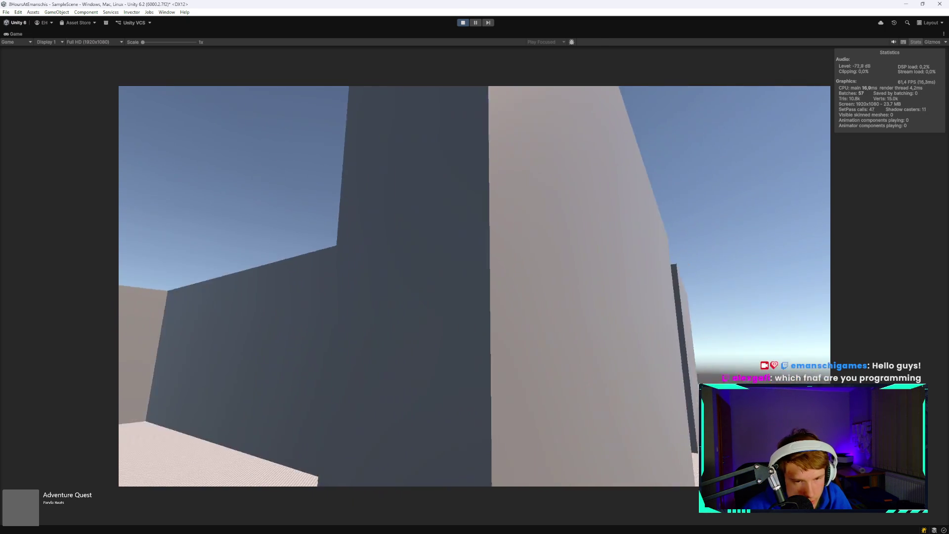
pyautogui.press('w')
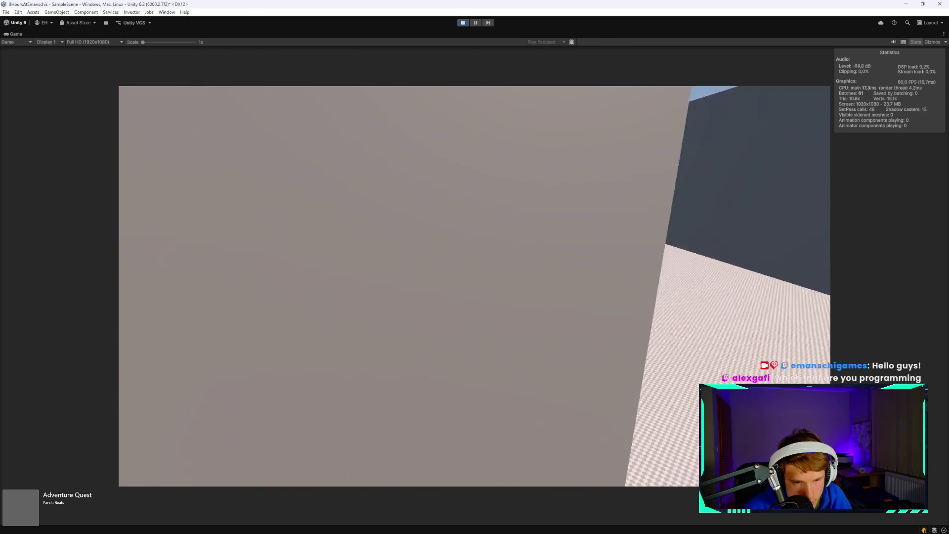
pyautogui.press('w')
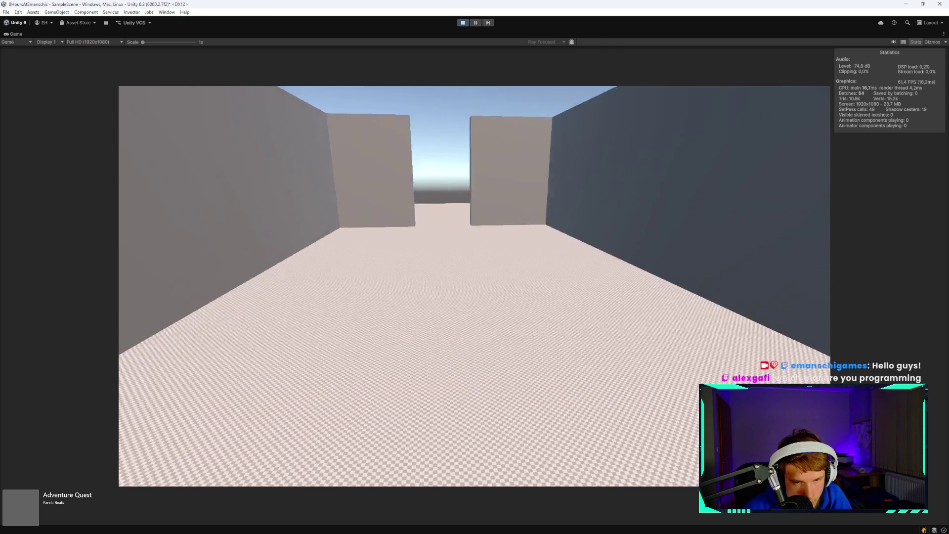
pyautogui.press('w')
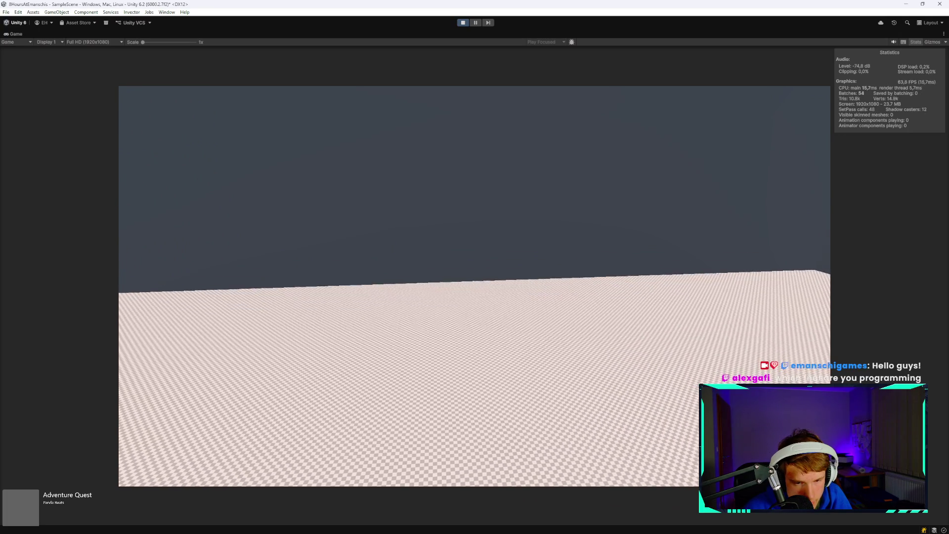
pyautogui.press('w')
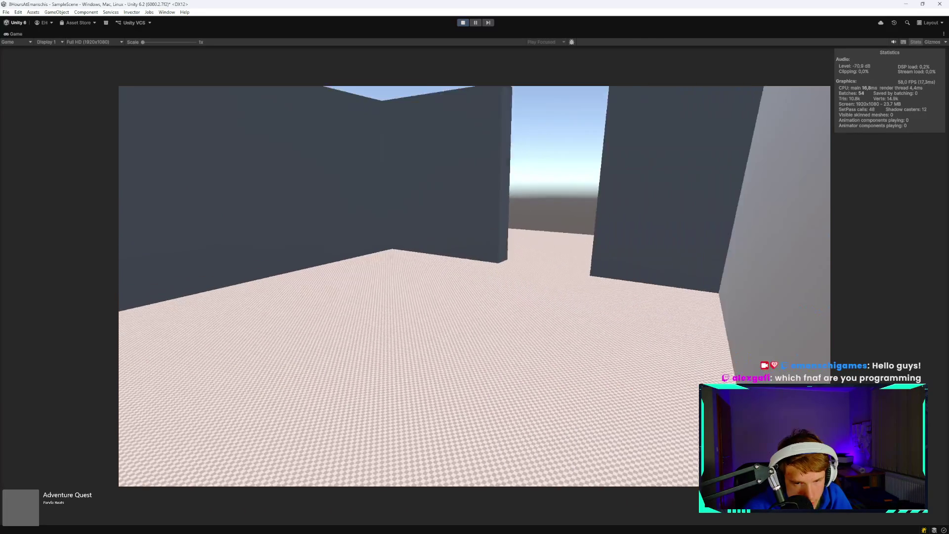
pyautogui.press('w')
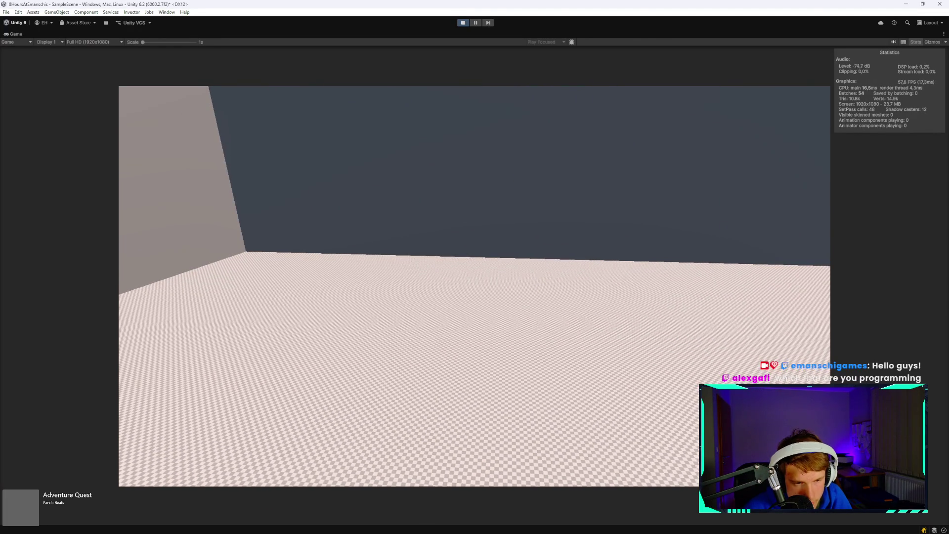
pyautogui.press('w')
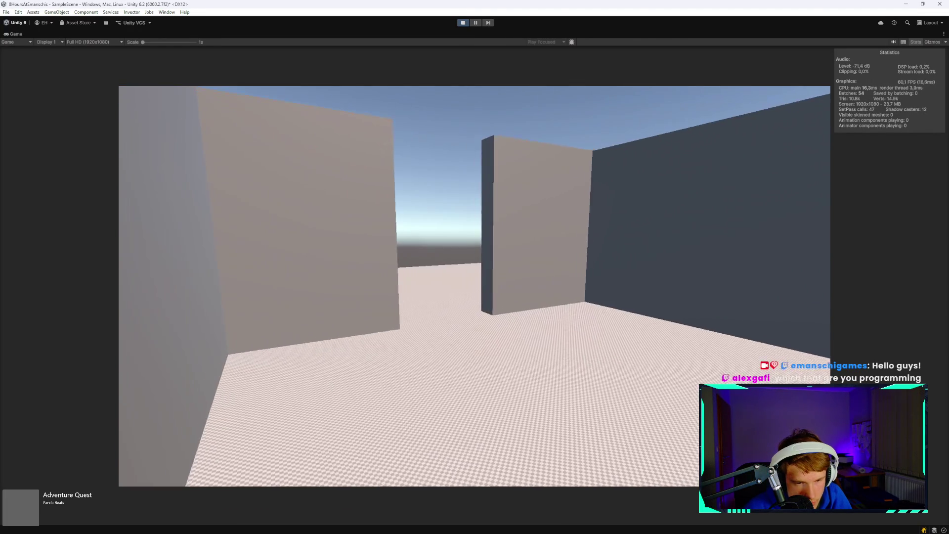
pyautogui.press('w')
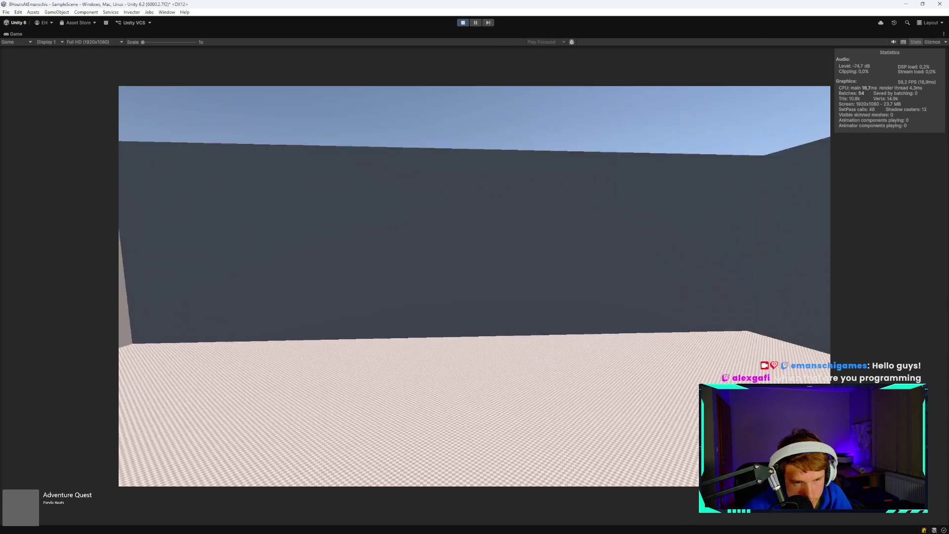
pyautogui.press('d')
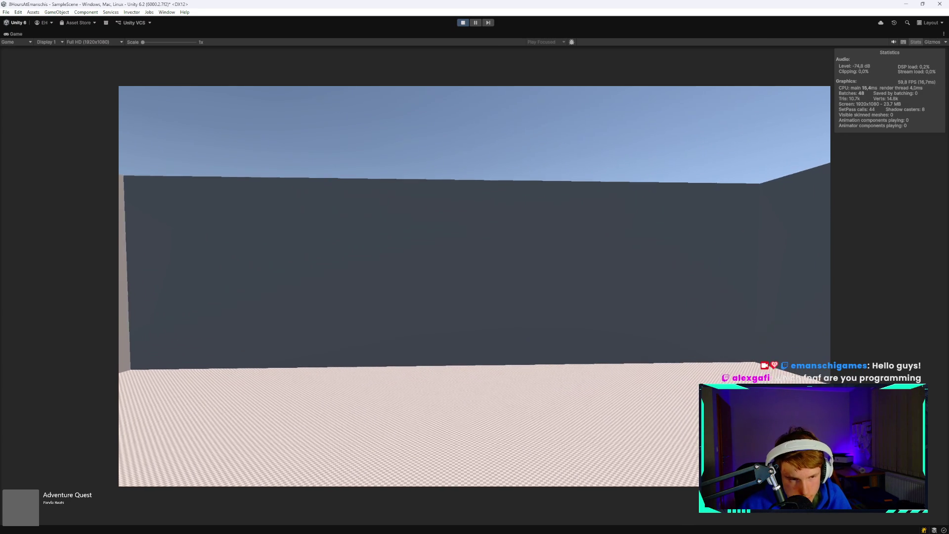
pyautogui.press('w')
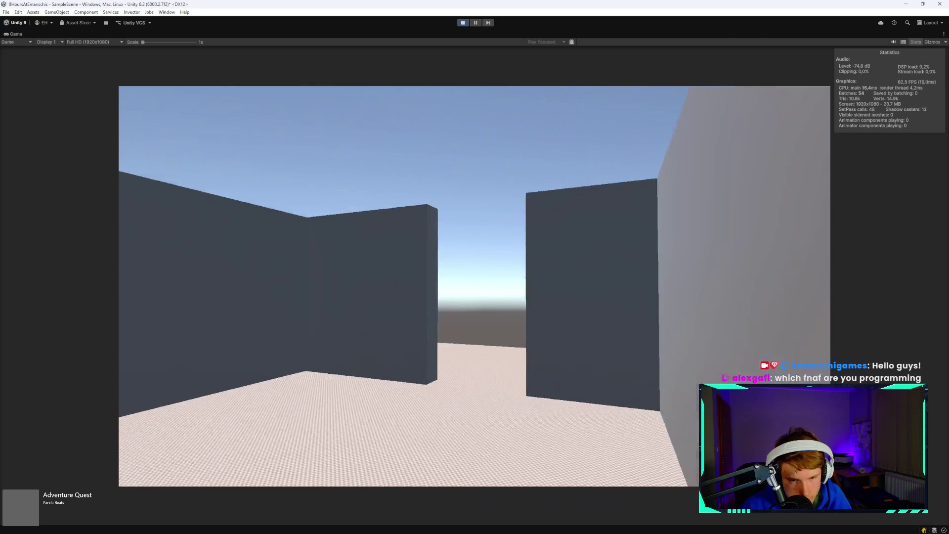
pyautogui.press('w')
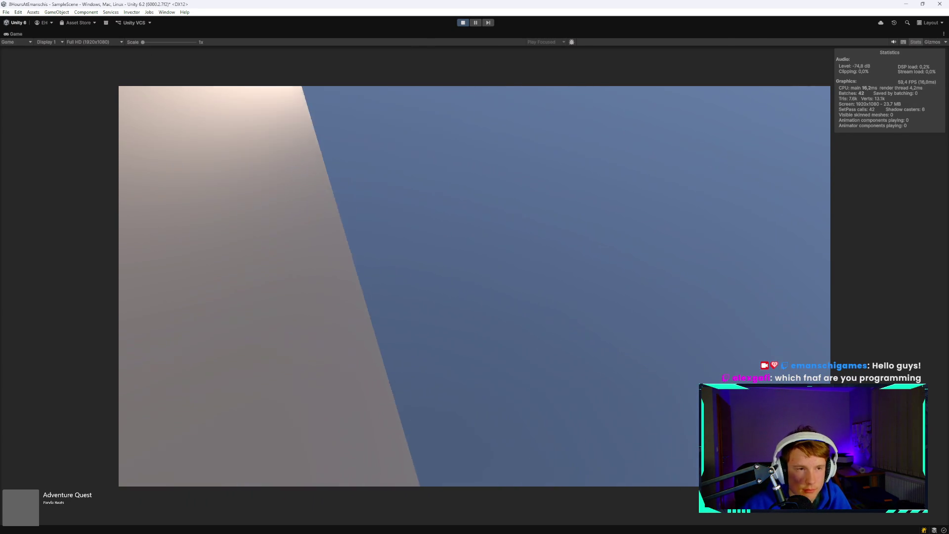
pyautogui.press('Escape')
pyautogui.hotkey('shift', 'space')
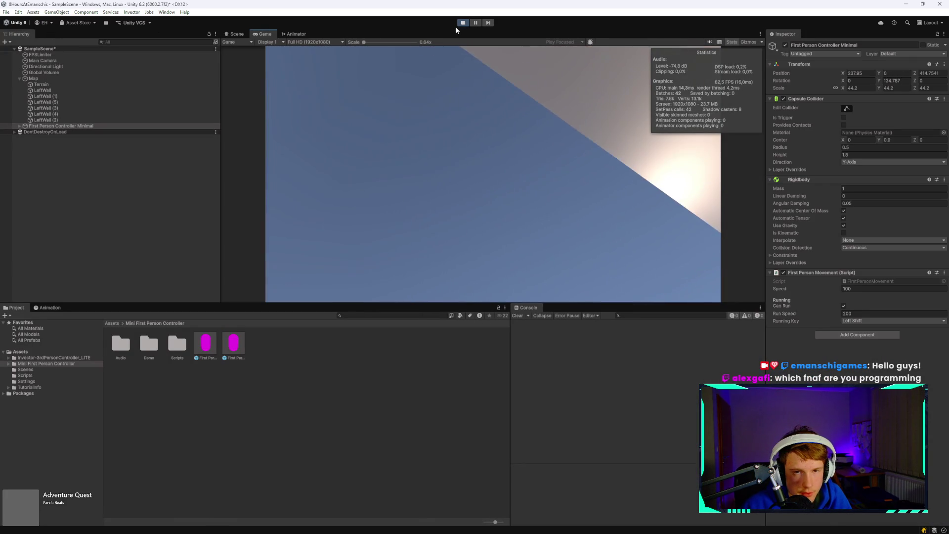
# Stop the playtest and frame the controller capsule, orbiting to a low side view.
pyautogui.click(463, 23)
pyautogui.moveTo(536, 180); pyautogui.dragTo(496, 164)
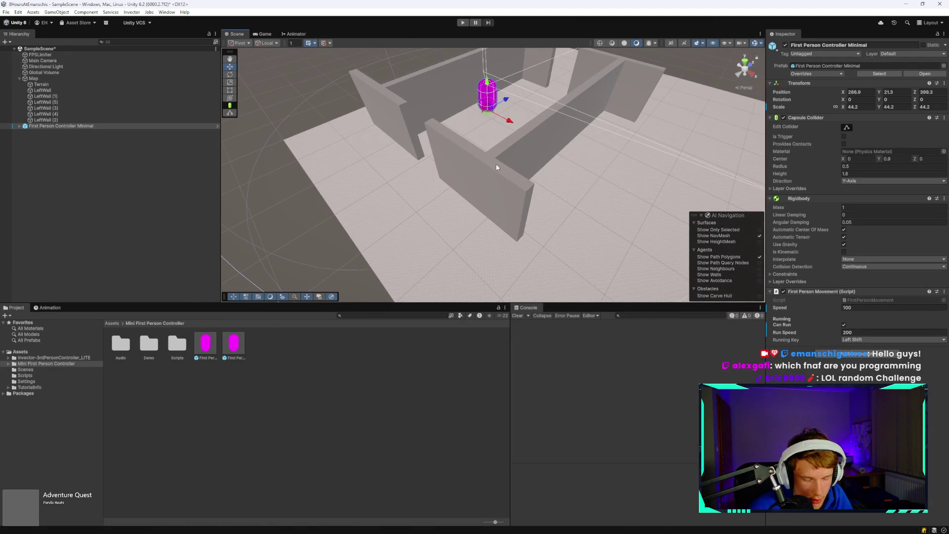
pyautogui.press('f')
pyautogui.moveTo(378, 135)
pyautogui.mouseDown()
pyautogui.moveTo(360, 173)
pyautogui.moveTo(471, 167)
pyautogui.mouseUp()
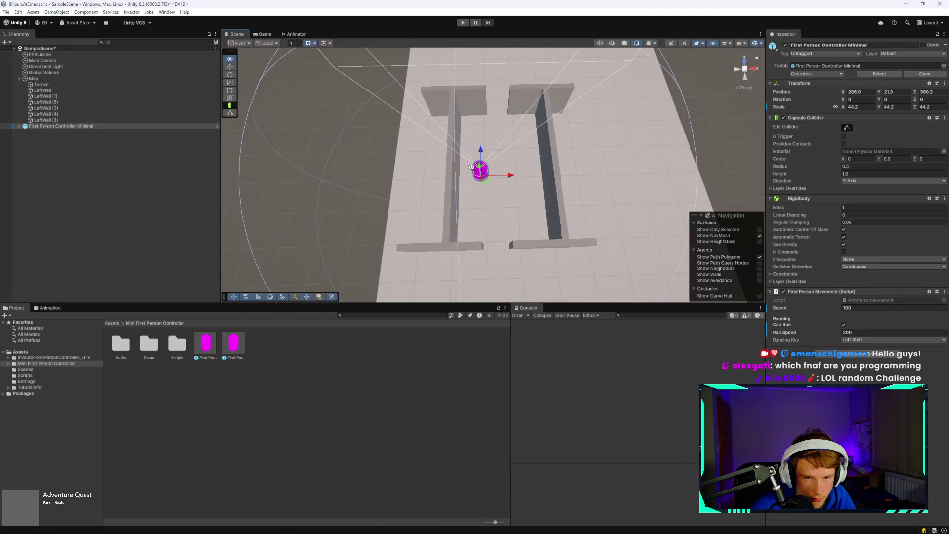
pyautogui.scroll(5, 472, 167)
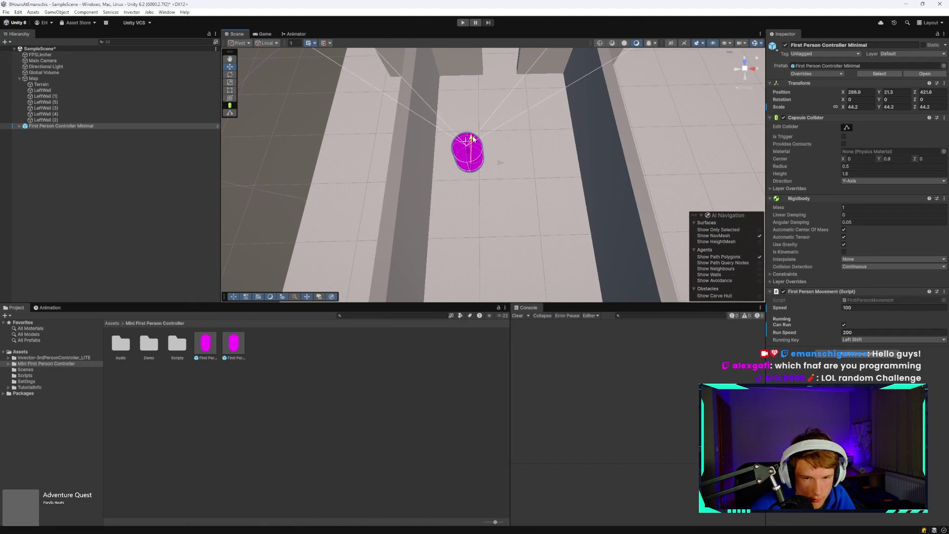
pyautogui.scroll(-2, 475, 170)
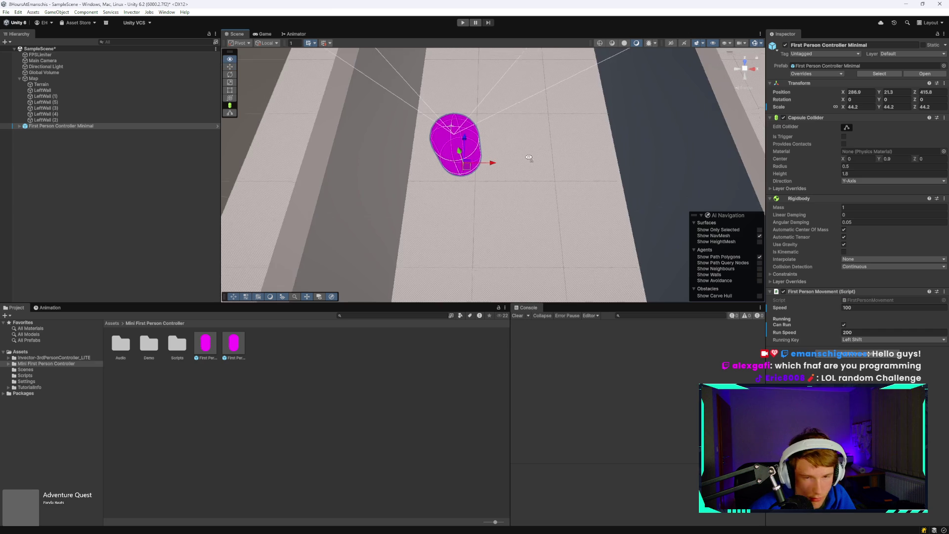
pyautogui.scroll(4, 515, 200)
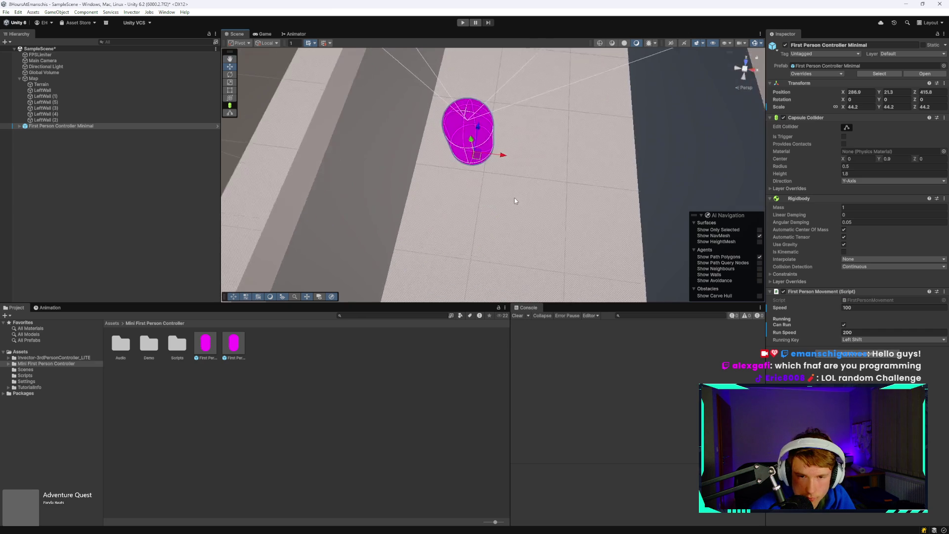
pyautogui.scroll(2, 513, 200)
pyautogui.moveTo(483, 226)
pyautogui.mouseDown()
pyautogui.moveTo(466, 106)
pyautogui.moveTo(495, 176)
pyautogui.mouseUp()
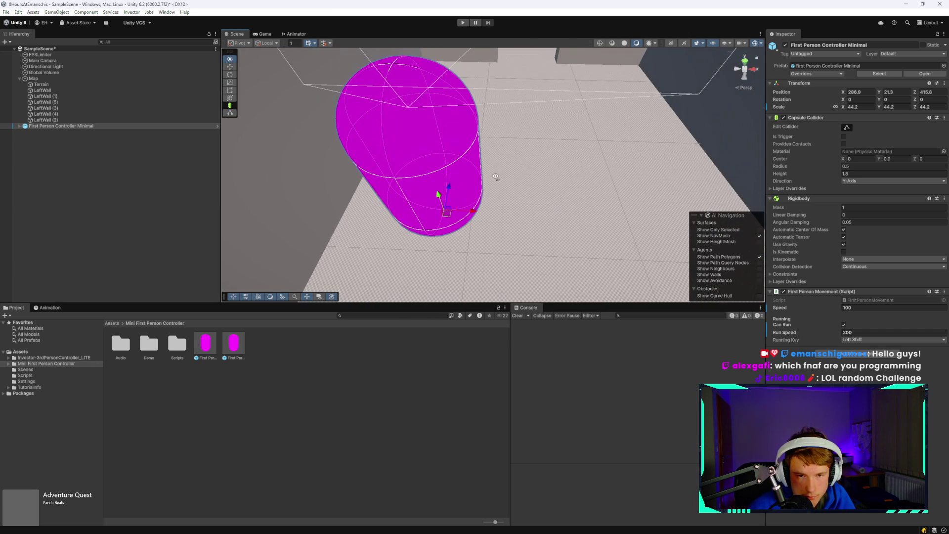
# Leave the Running Key on Left Shift with zero speeds and start Play.
pyautogui.click(889, 339)
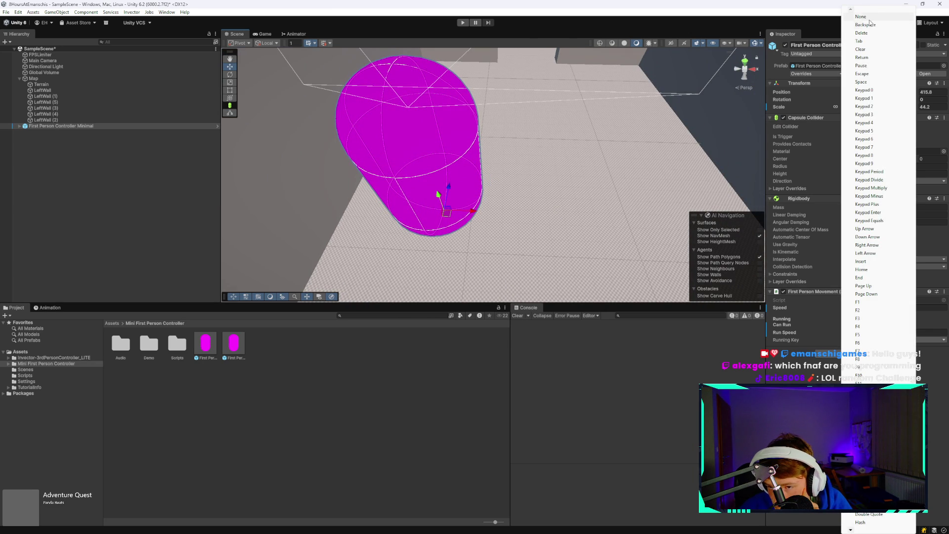
pyautogui.click(822, 362)
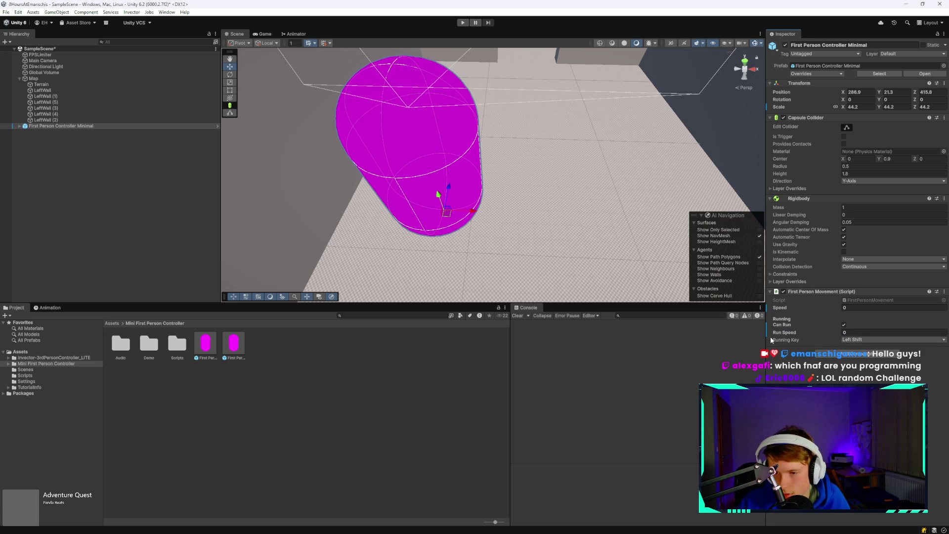
pyautogui.click(462, 23)
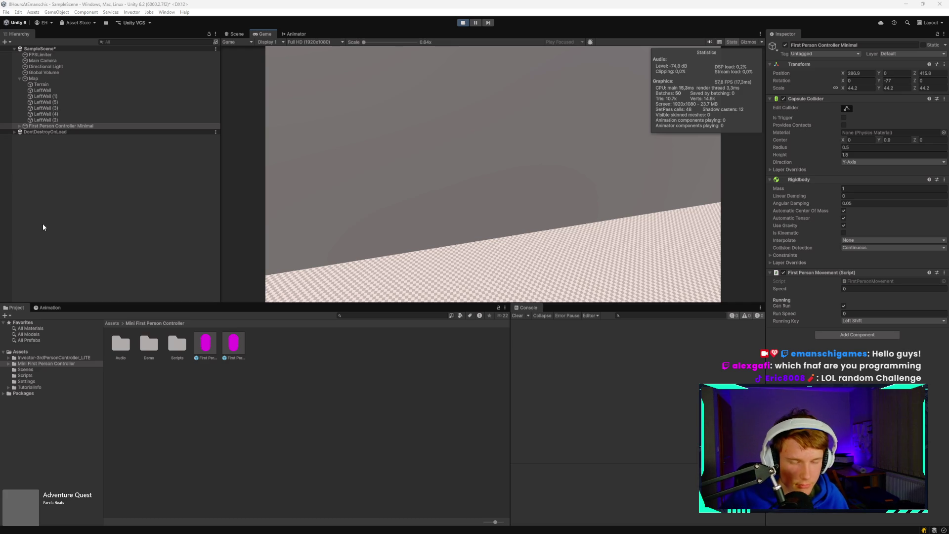
# Look around in the Game view, release the cursor with Escape, and stop Play.
pyautogui.click(406, 191)
pyautogui.press('Escape')
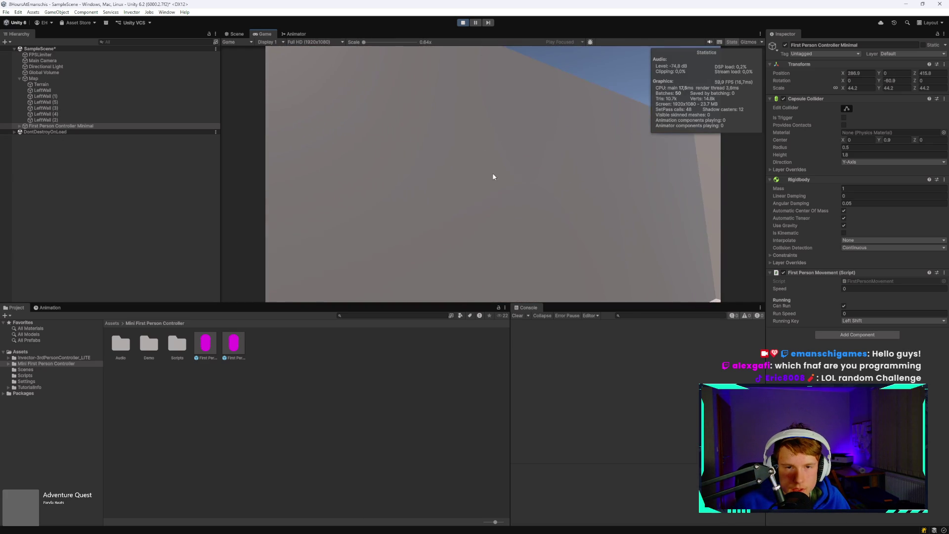
pyautogui.click(463, 23)
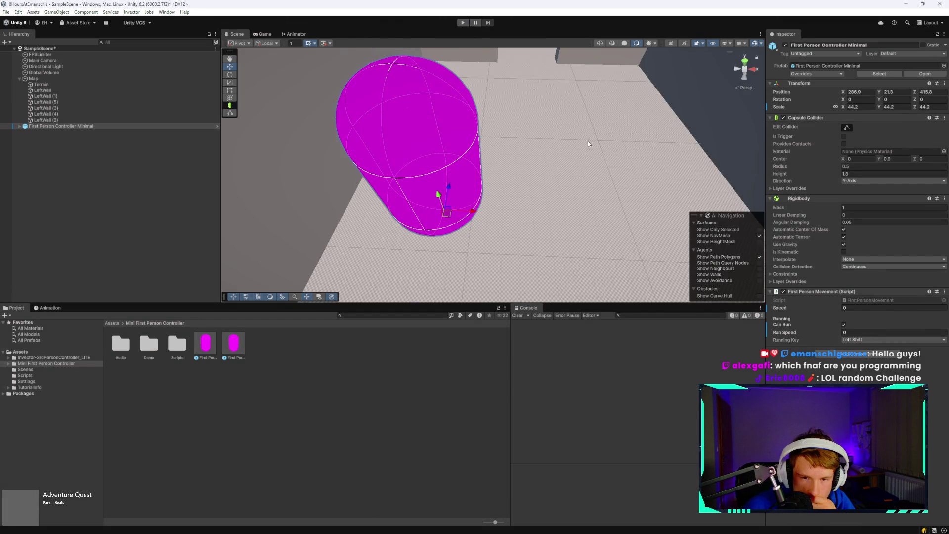
pyautogui.scroll(-6, 578, 152)
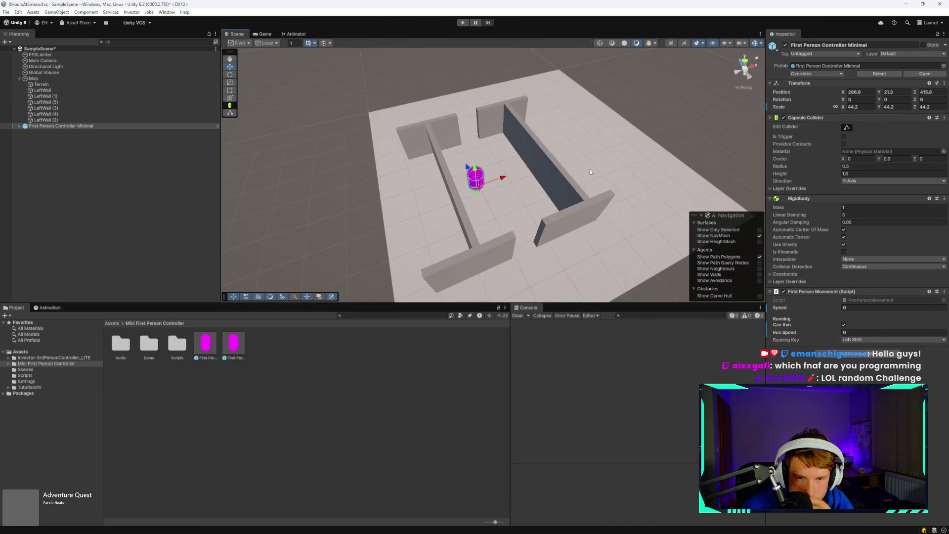
pyautogui.scroll(3, 544, 157)
pyautogui.moveTo(534, 158)
pyautogui.mouseDown()
pyautogui.moveTo(586, 132)
pyautogui.moveTo(766, 142)
pyautogui.mouseUp()
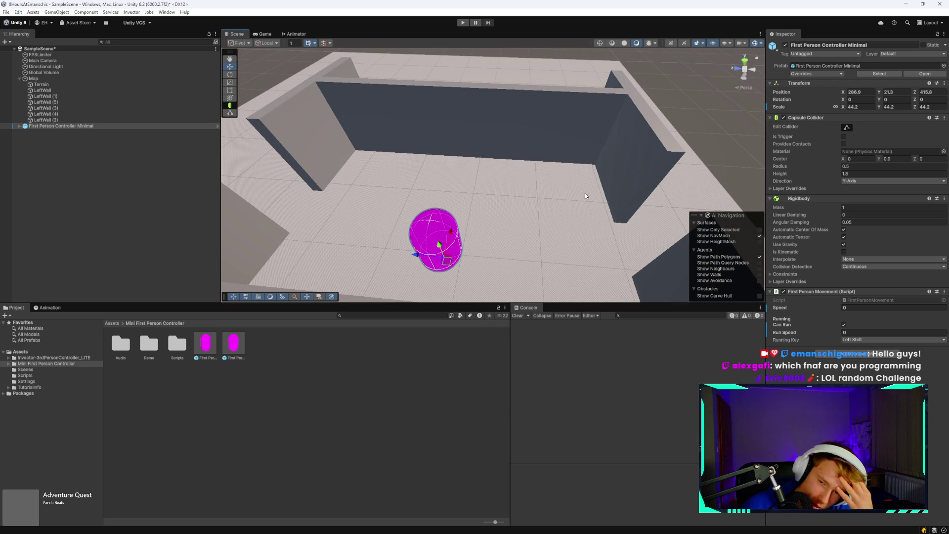
pyautogui.moveTo(585, 195); pyautogui.dragTo(454, 166)
pyautogui.scroll(5, 454, 166)
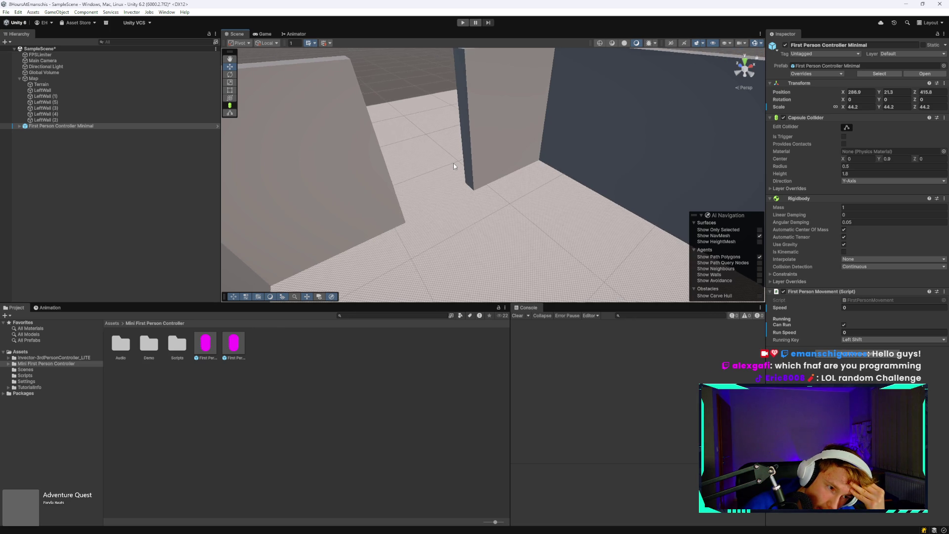
pyautogui.scroll(-5, 454, 167)
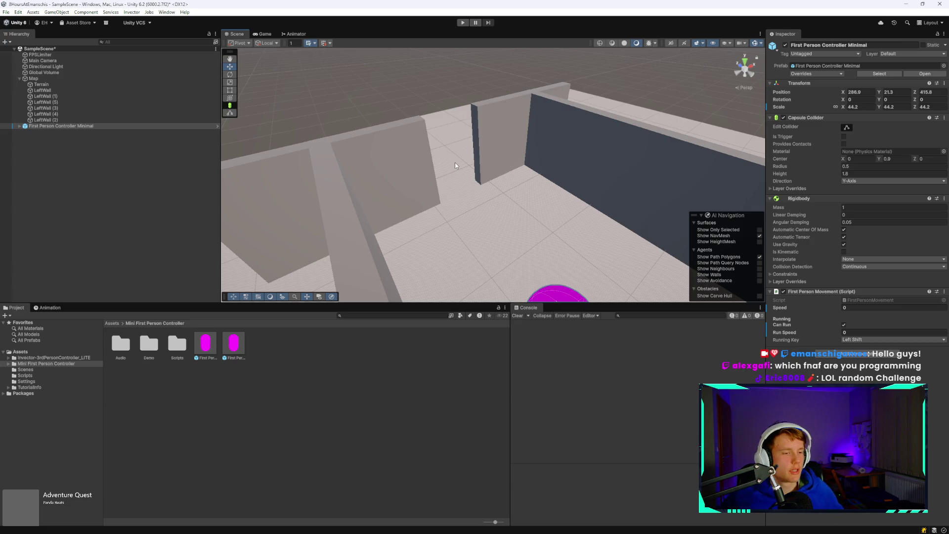
pyautogui.scroll(5, 463, 216)
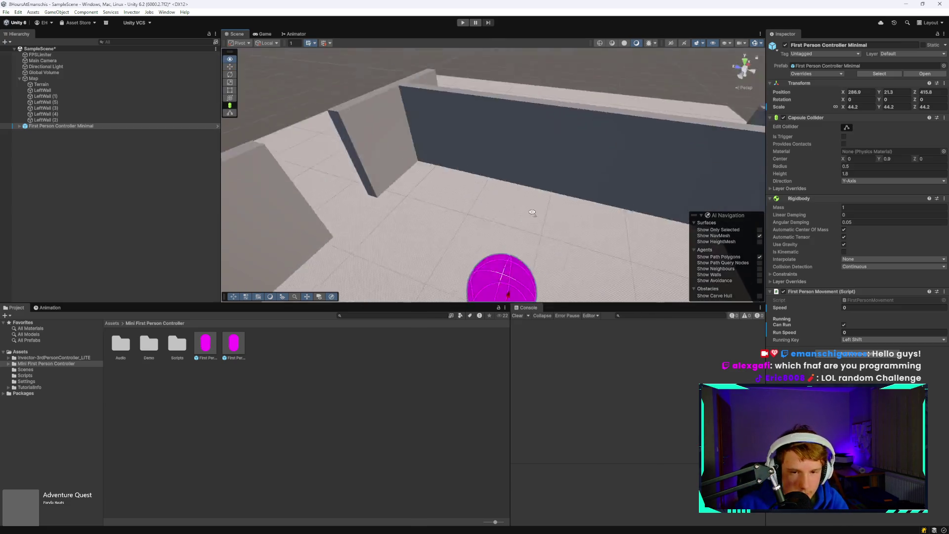
pyautogui.scroll(2, 451, 171)
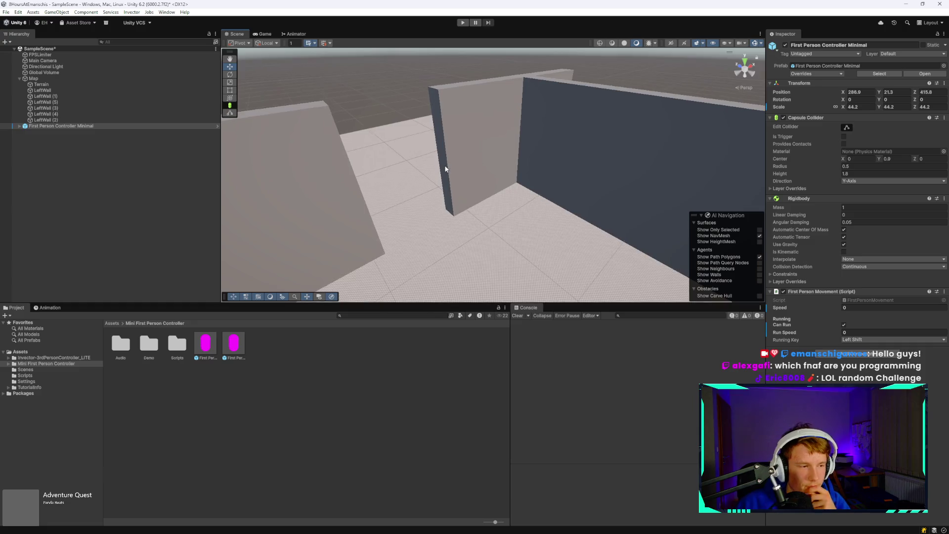
pyautogui.moveTo(416, 148)
pyautogui.mouseDown()
pyautogui.moveTo(464, 154)
pyautogui.moveTo(362, 154)
pyautogui.moveTo(382, 153)
pyautogui.mouseUp()
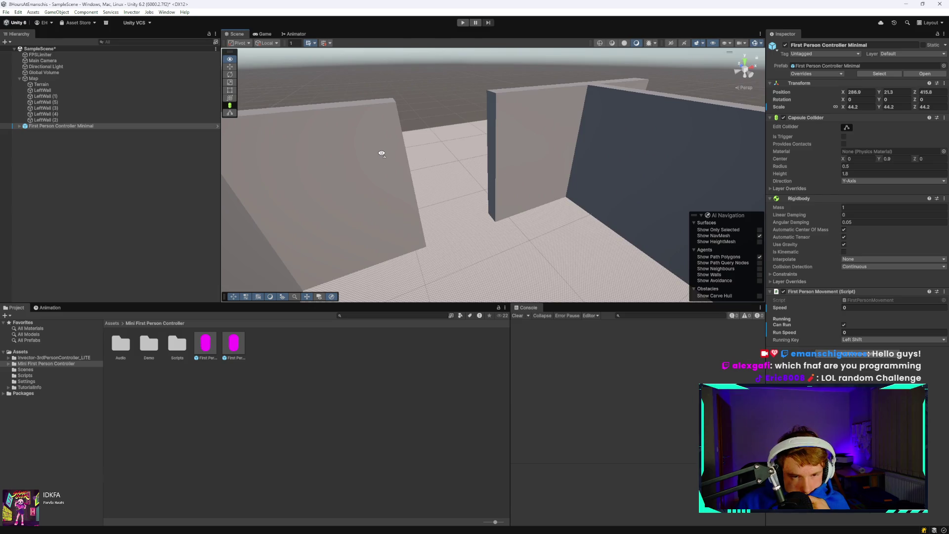
pyautogui.press('f')
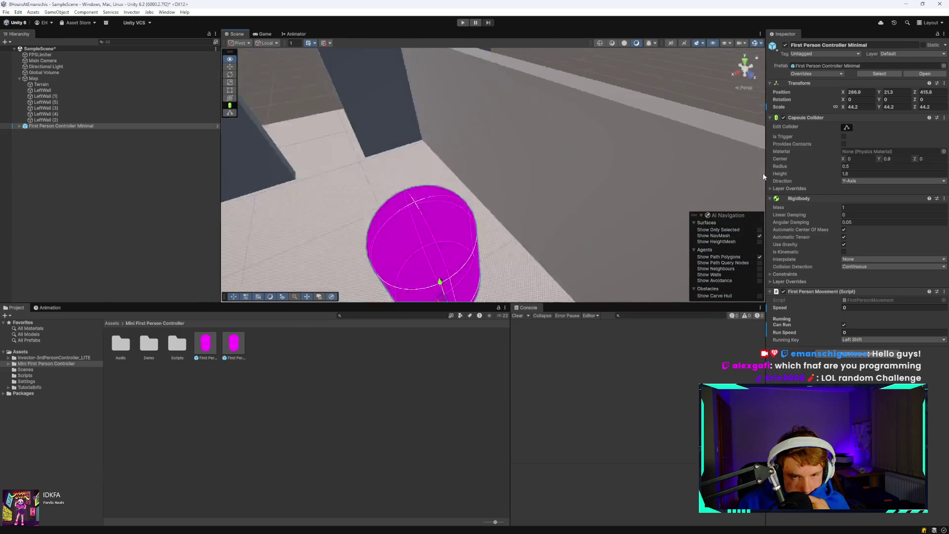
pyautogui.moveTo(613, 147)
pyautogui.mouseDown()
pyautogui.moveTo(386, 159)
pyautogui.moveTo(221, 144)
pyautogui.mouseUp()
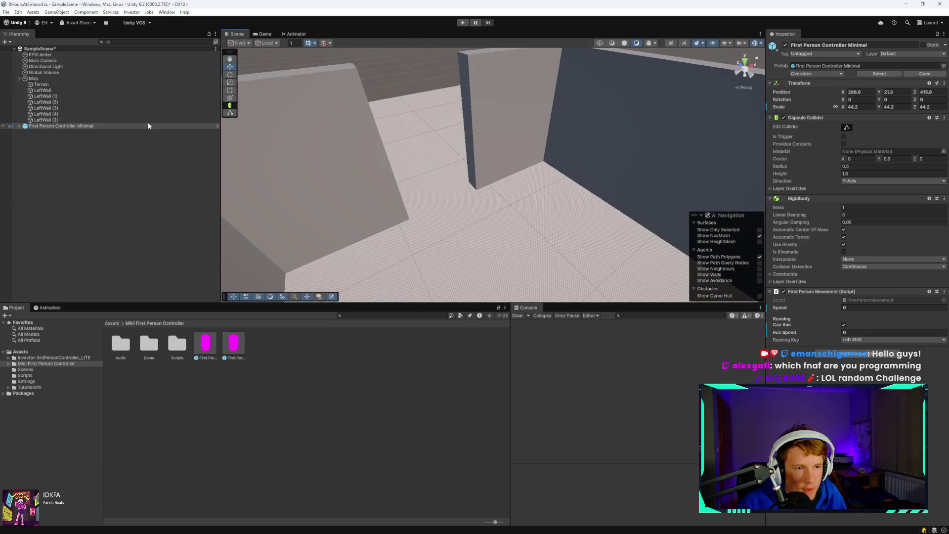
# Select LeftWall, LeftWall (1) and LeftWall (5) to locate each wall, then begin renaming LeftWall (1).
pyautogui.click(75, 97)
pyautogui.doubleClick(79, 103)
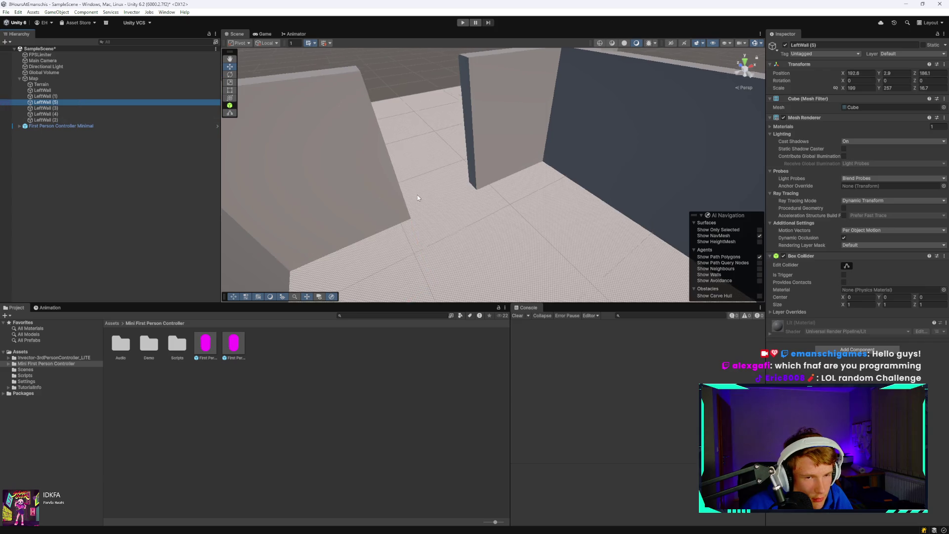
pyautogui.moveTo(423, 193)
pyautogui.mouseDown()
pyautogui.moveTo(538, 214)
pyautogui.moveTo(498, 227)
pyautogui.mouseUp()
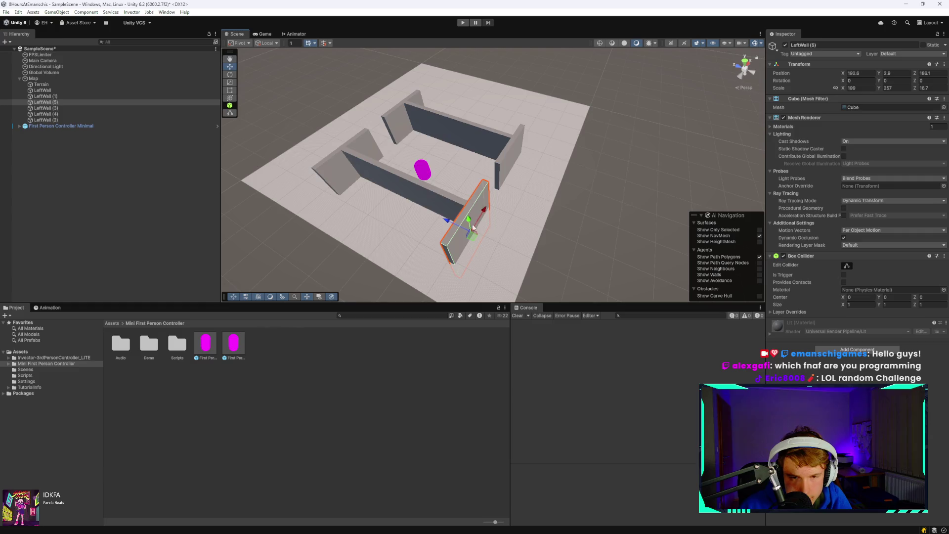
pyautogui.scroll(3, 498, 226)
pyautogui.click(81, 96)
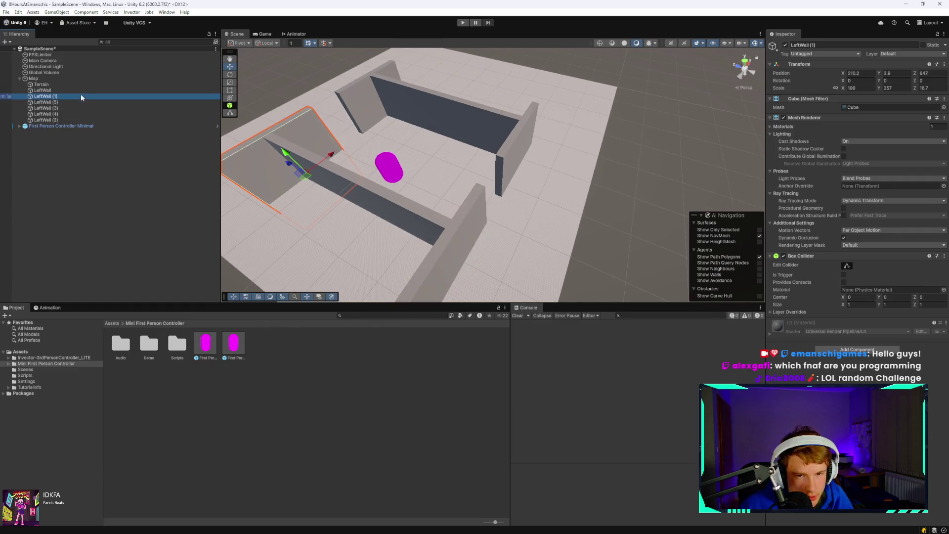
pyautogui.click(89, 85)
pyautogui.click(94, 90)
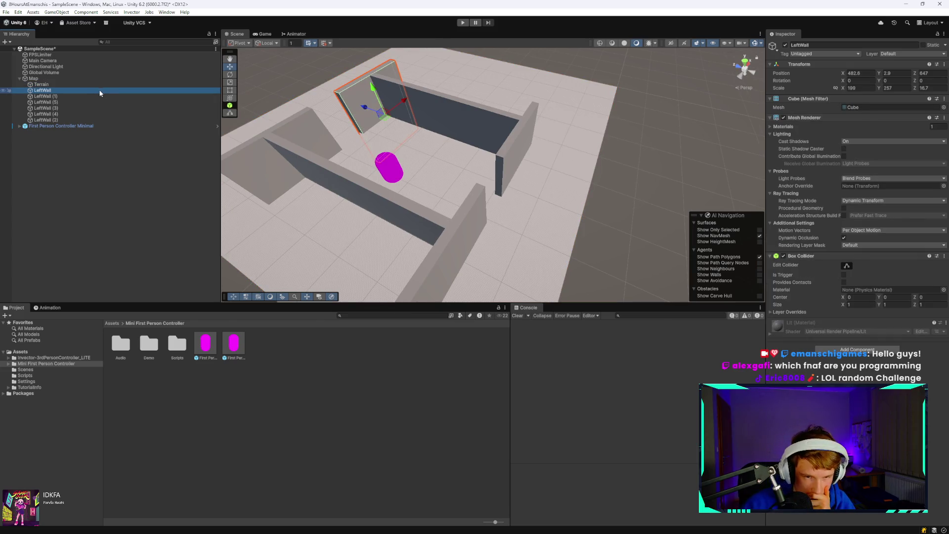
pyautogui.click(97, 95)
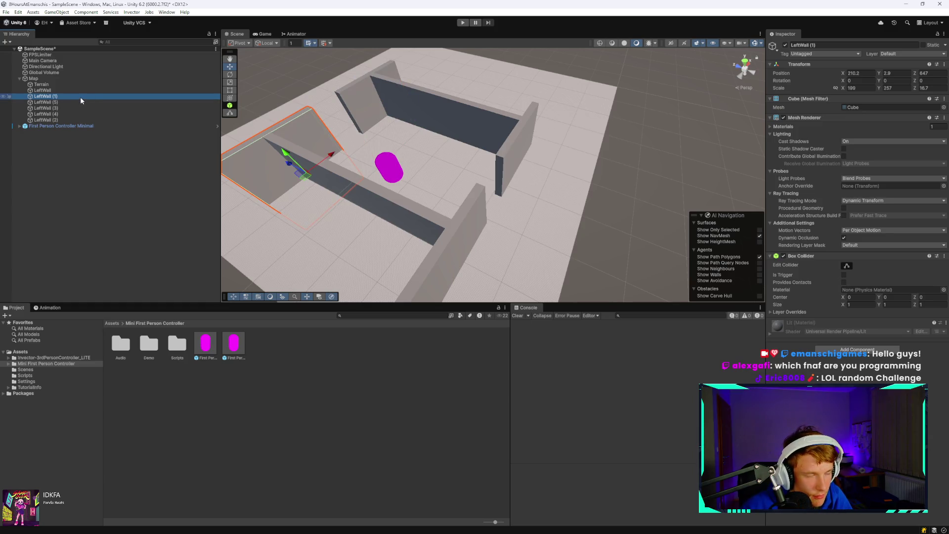
pyautogui.click(80, 98)
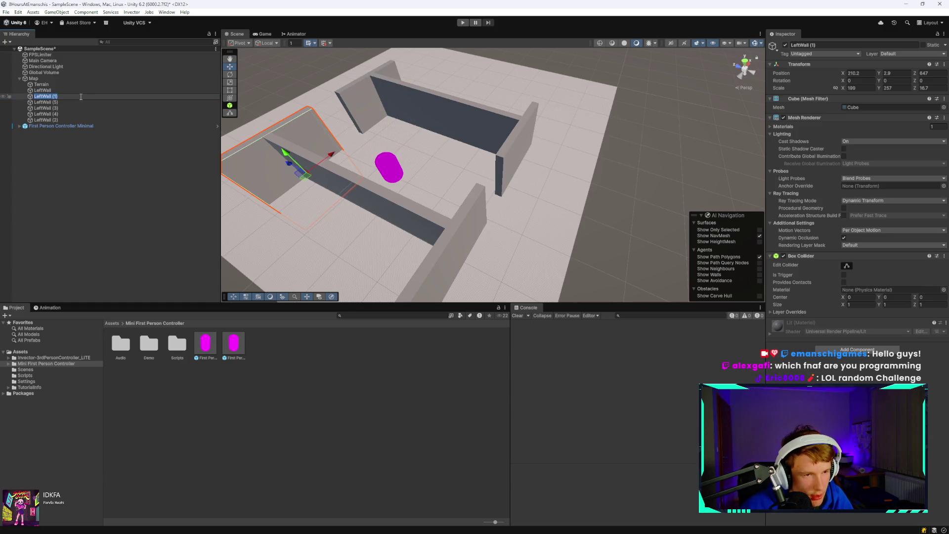
# Append 'Back' to rename LeftWall (1) to LeftWallBack.
pyautogui.click(81, 97)
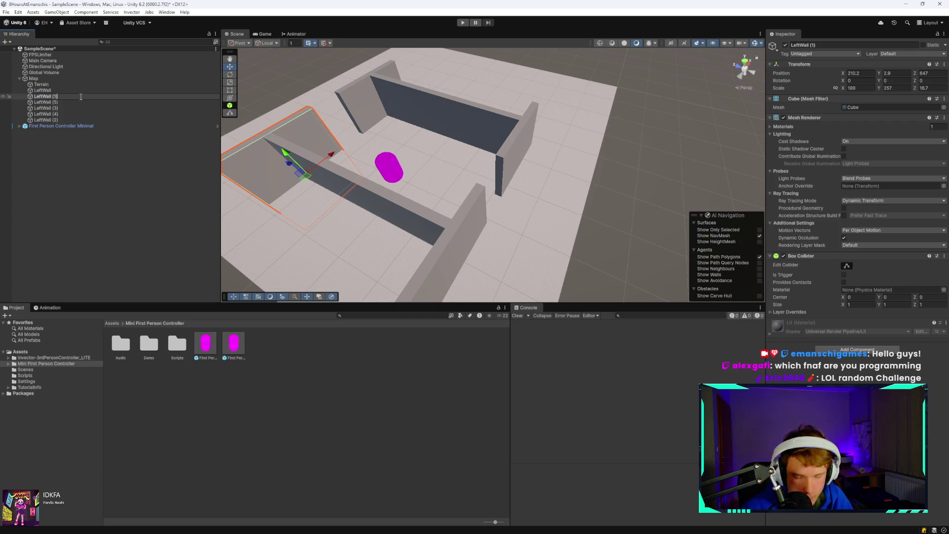
pyautogui.write('Ba')
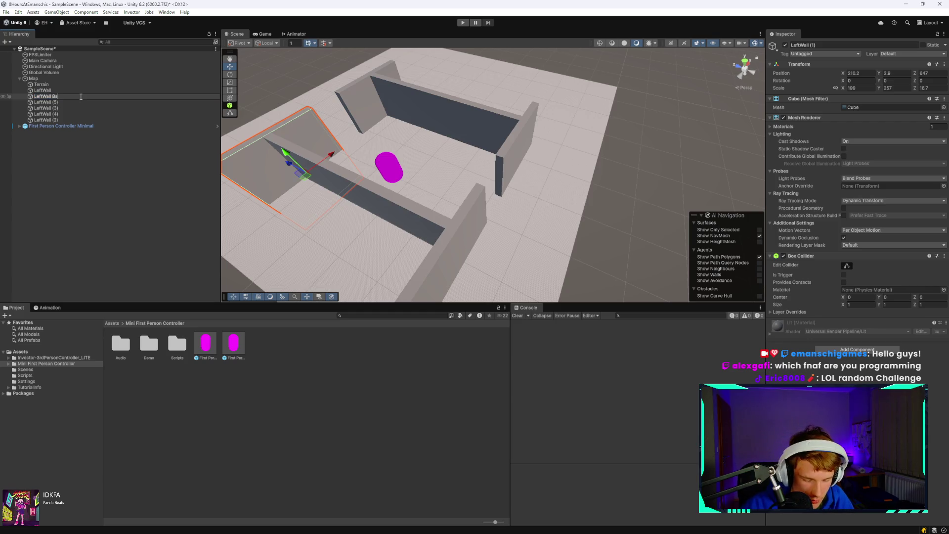
pyautogui.write('ck')
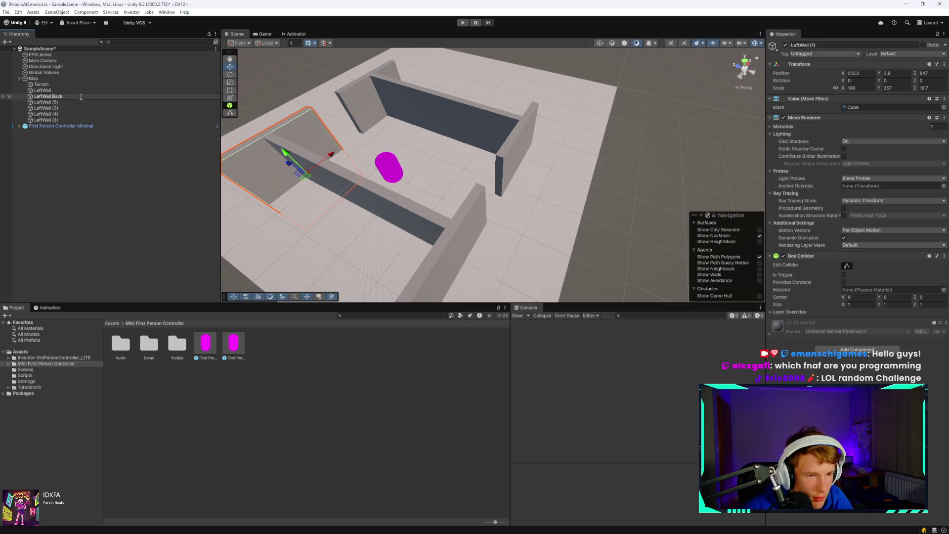
pyautogui.press('Return')
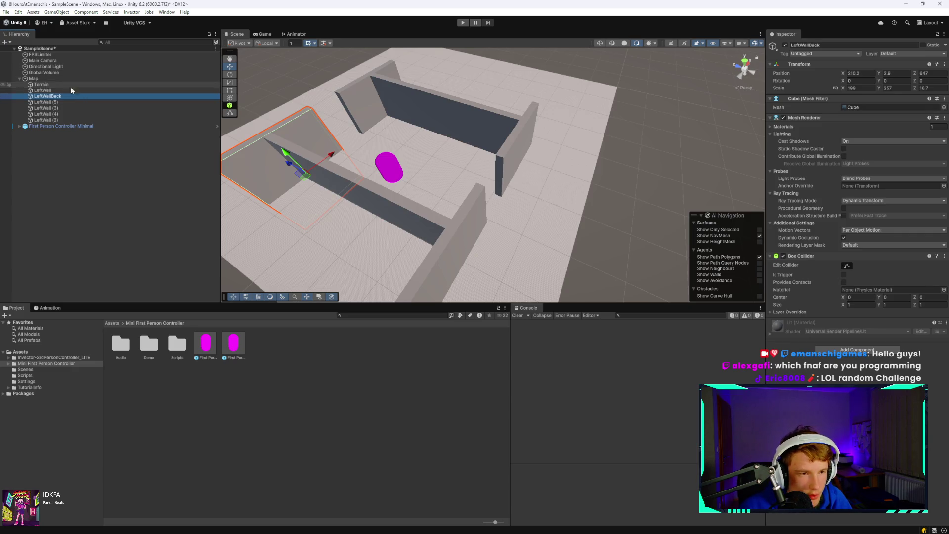
# Rename LeftWall (5) to 'RightWallBack'.
pyautogui.click(69, 103)
pyautogui.press('F2')
pyautogui.write('R')
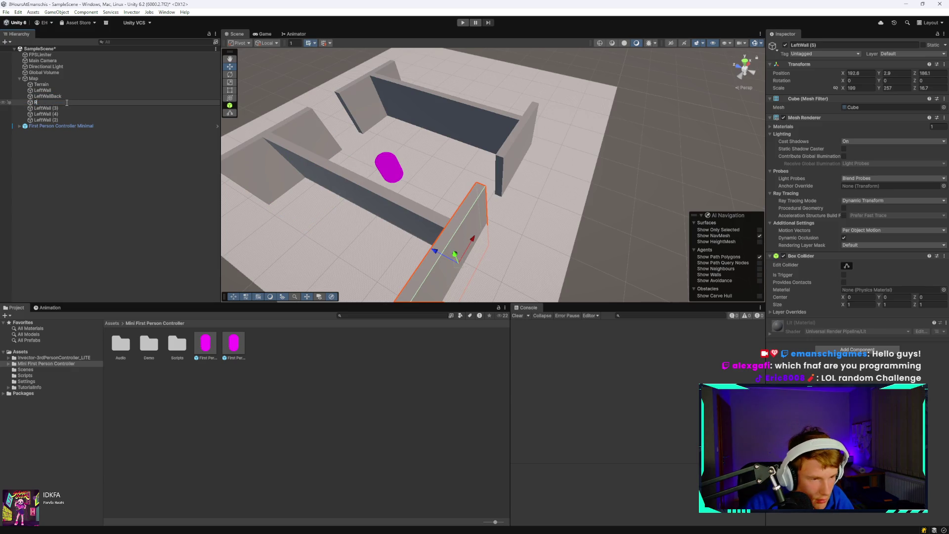
pyautogui.write('ight')
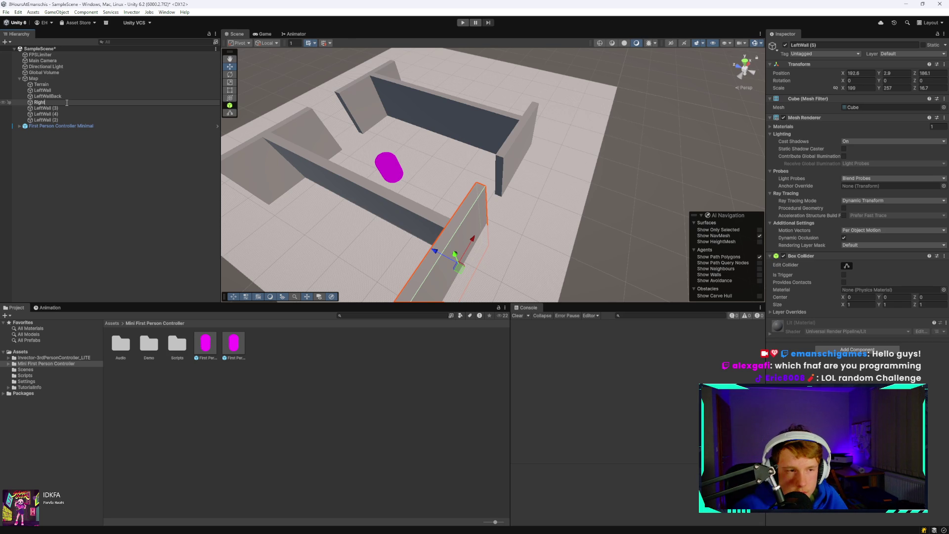
pyautogui.write('WallBac')
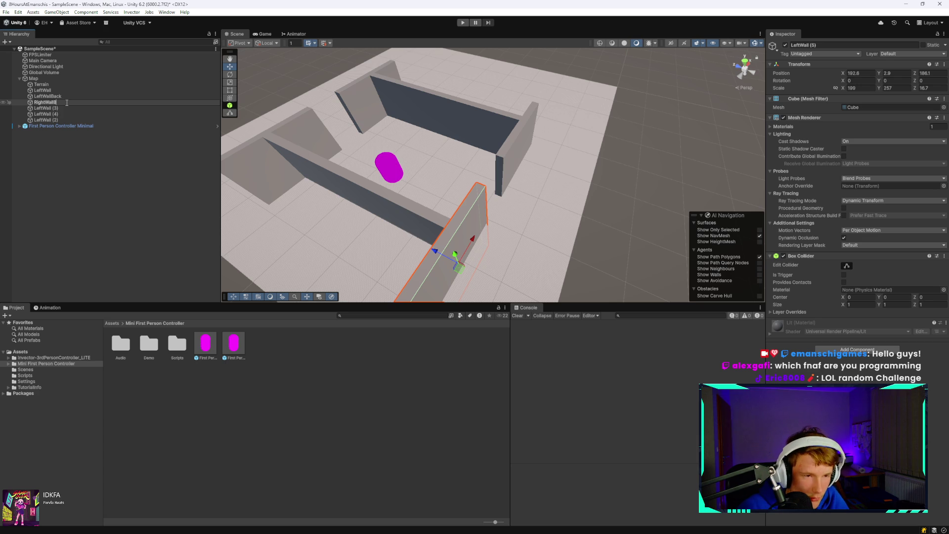
pyautogui.write('k')
pyautogui.press('Return')
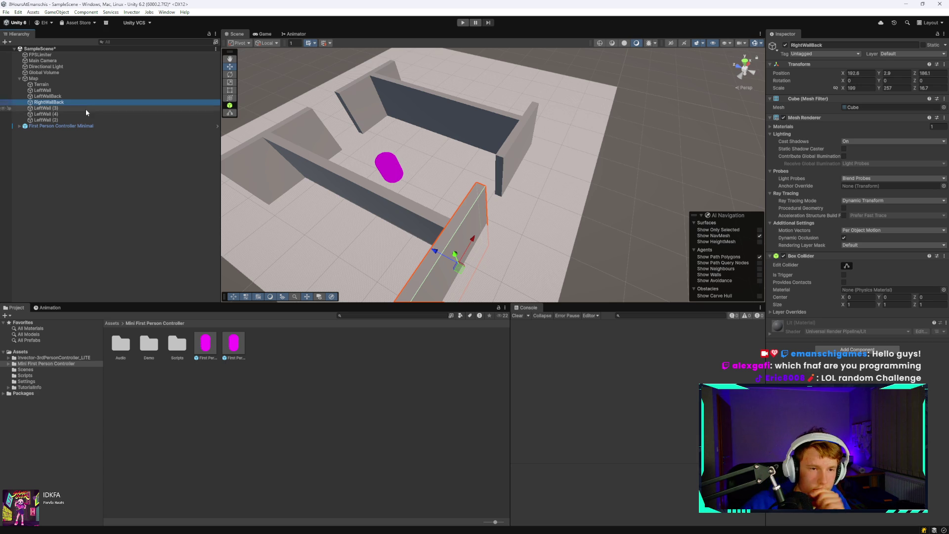
# Rename LeftWall (4) to BackWall and LeftWall (2) to FrontRightWall.
pyautogui.click(63, 108)
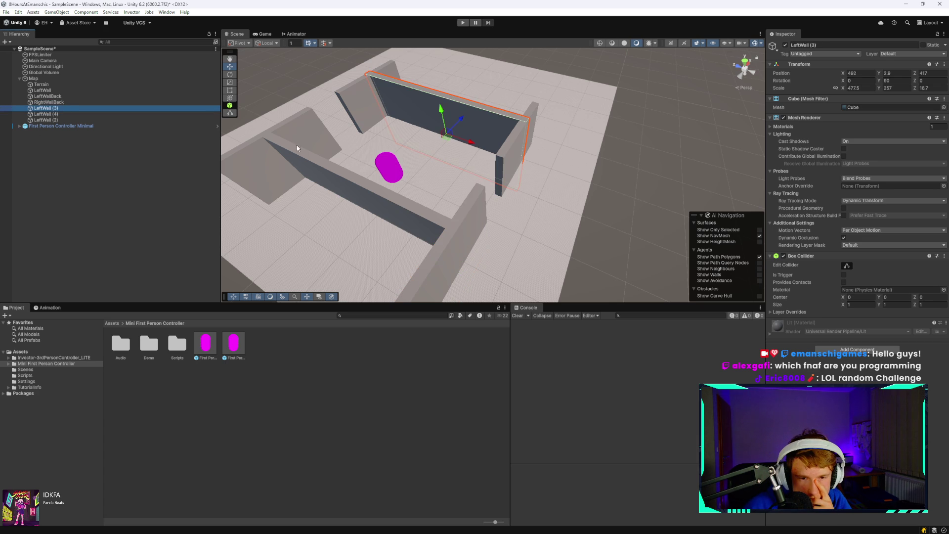
pyautogui.click(85, 113)
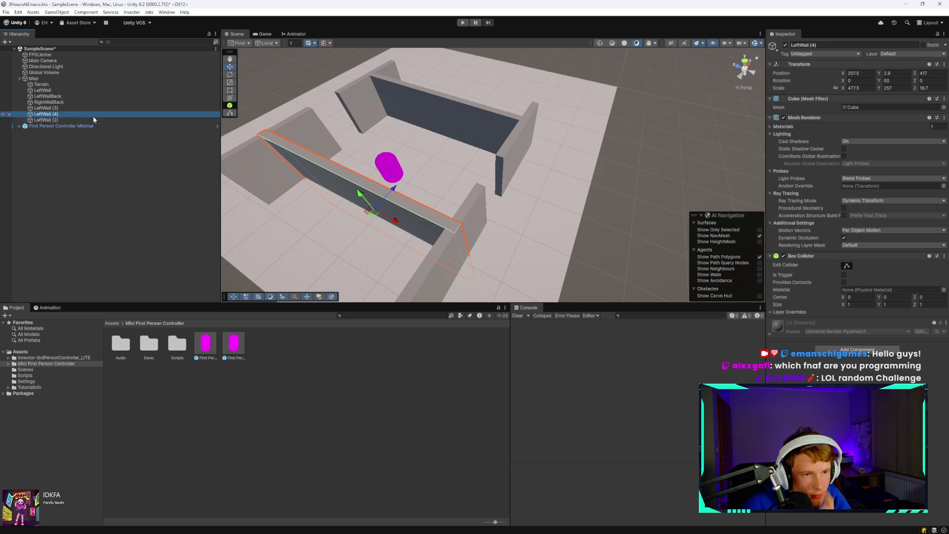
pyautogui.click(97, 113)
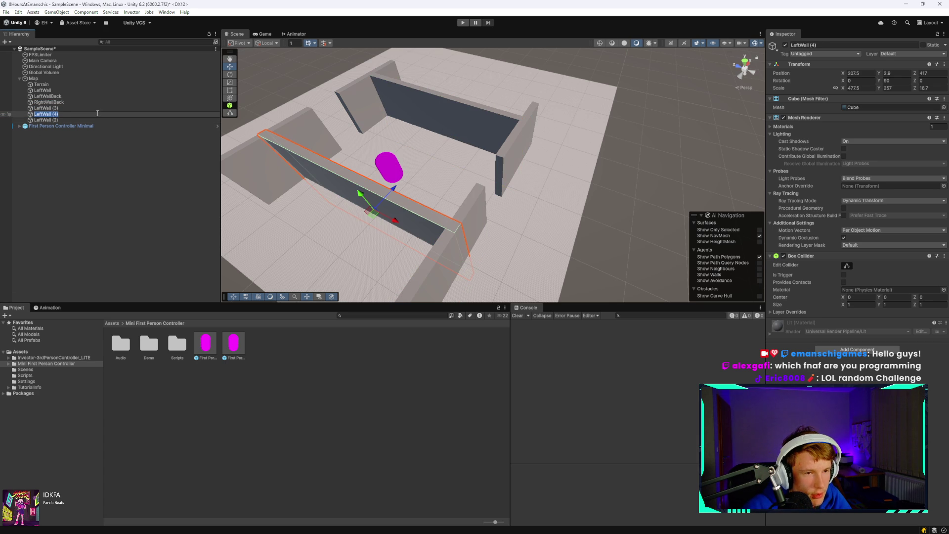
pyautogui.write('BackWall')
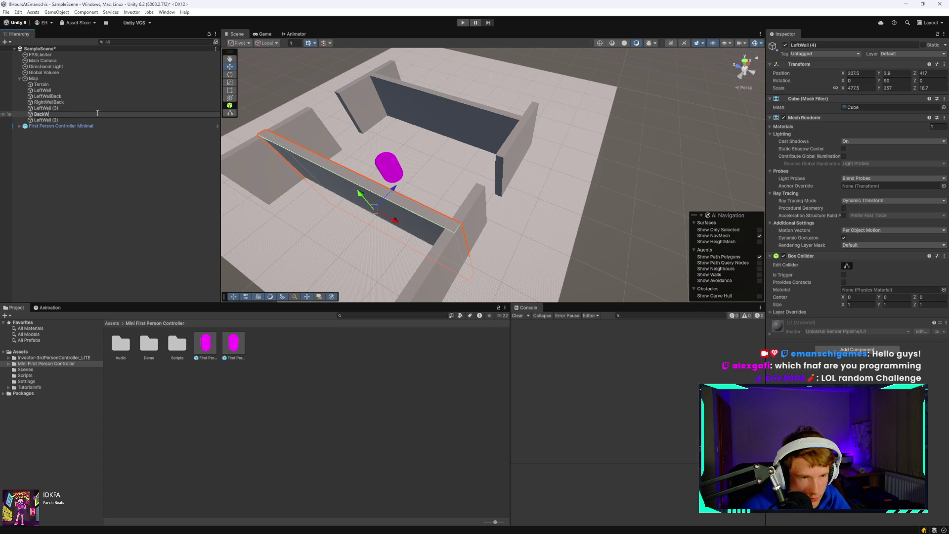
pyautogui.press('Return')
pyautogui.click(52, 120)
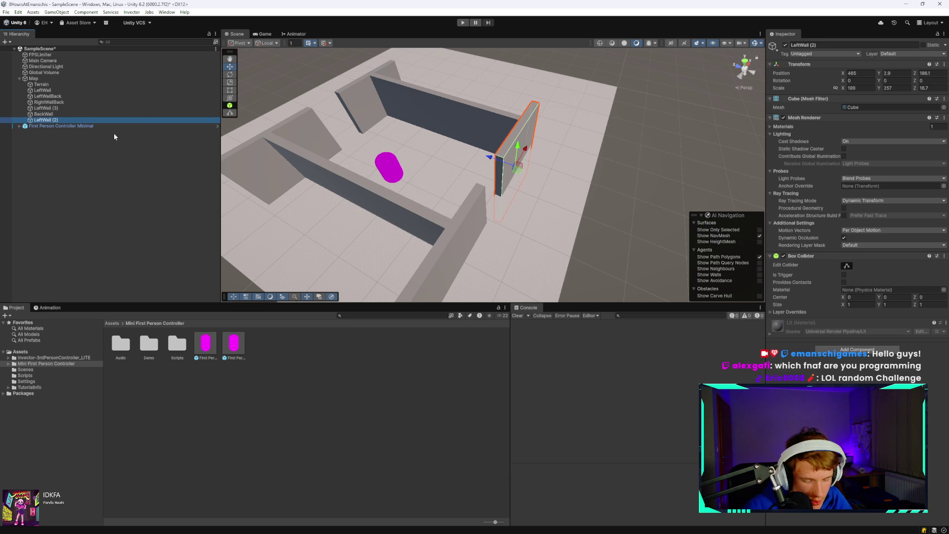
pyautogui.press('F2')
pyautogui.write('FrontRight')
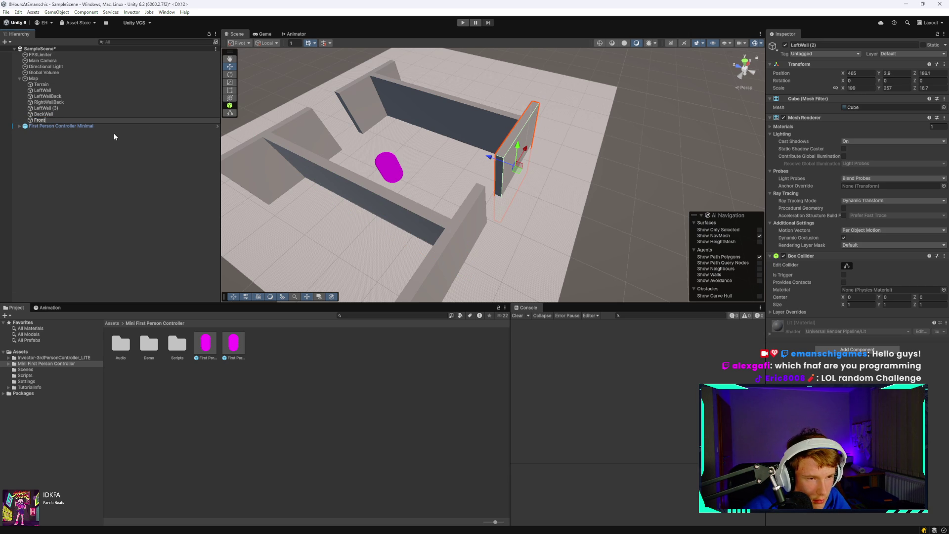
pyautogui.write('Wall')
pyautogui.press('Return')
# Rename LeftWall (3) to FrontWall and the original LeftWall to FrontLeftWall.
pyautogui.click(101, 109)
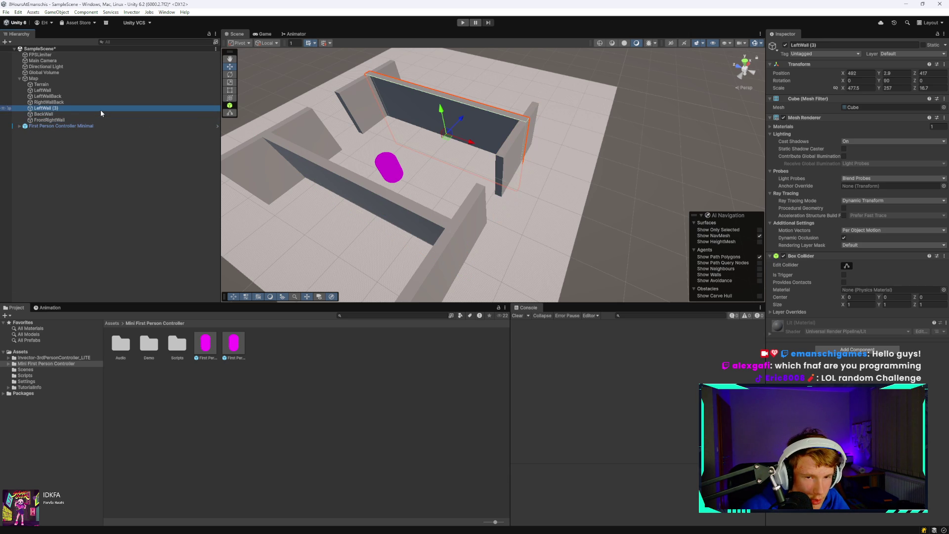
pyautogui.press('F2')
pyautogui.write('F')
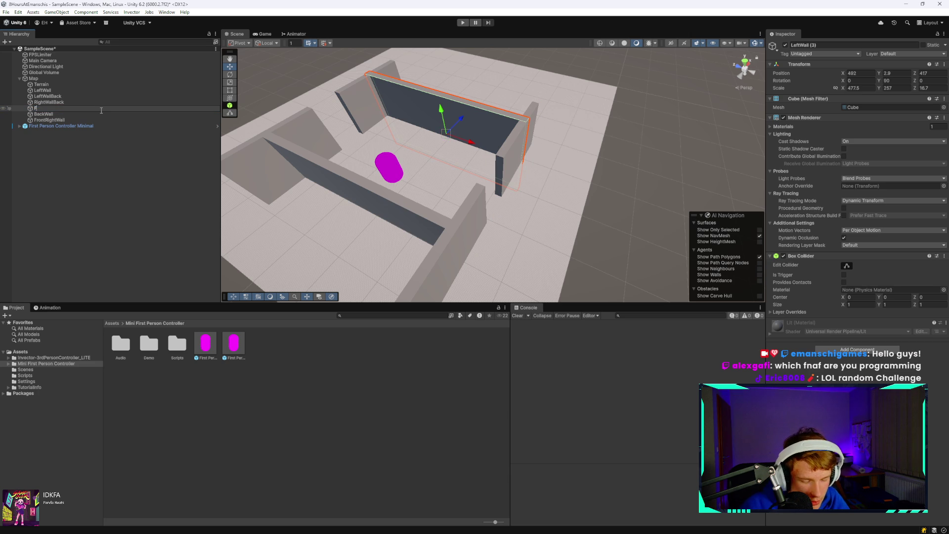
pyautogui.write('rontWall')
pyautogui.press('Return')
pyautogui.click(108, 101)
pyautogui.click(109, 97)
pyautogui.click(108, 90)
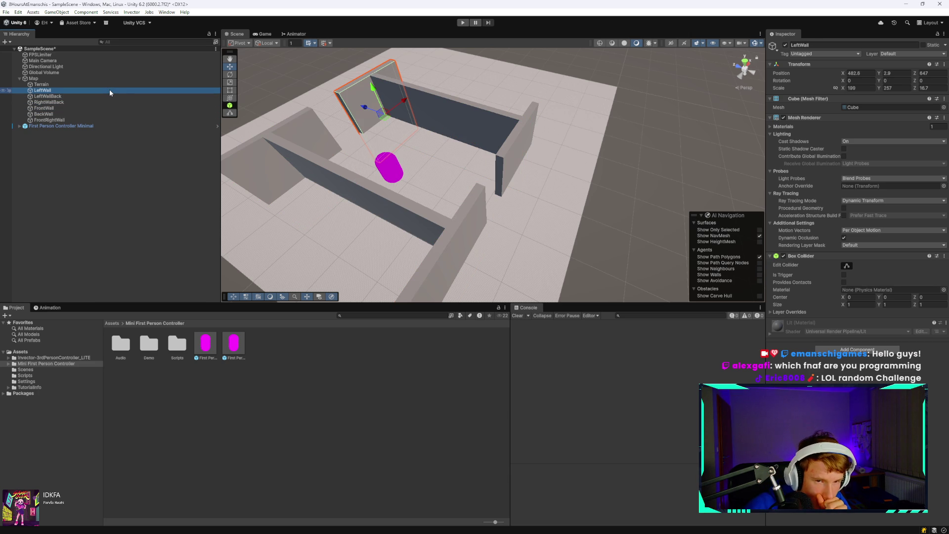
pyautogui.press('F2')
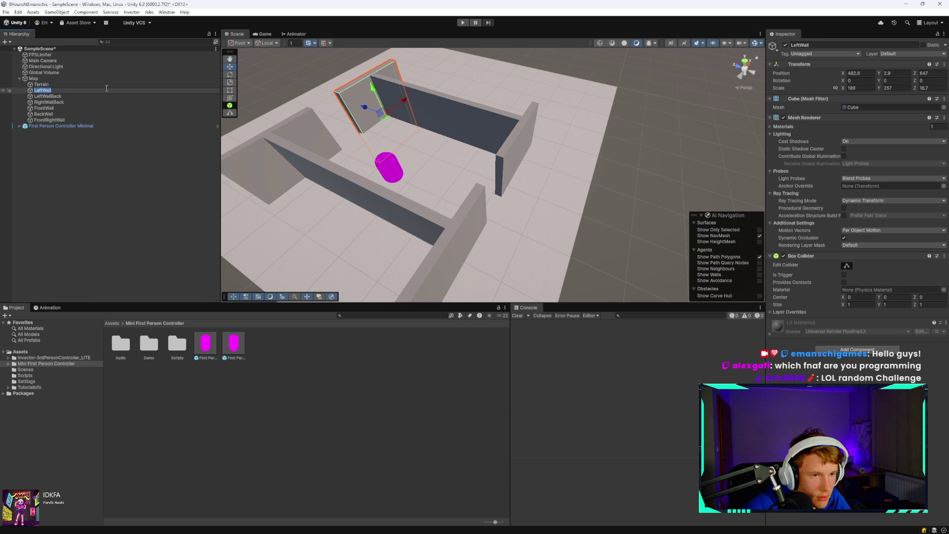
pyautogui.write('Fr')
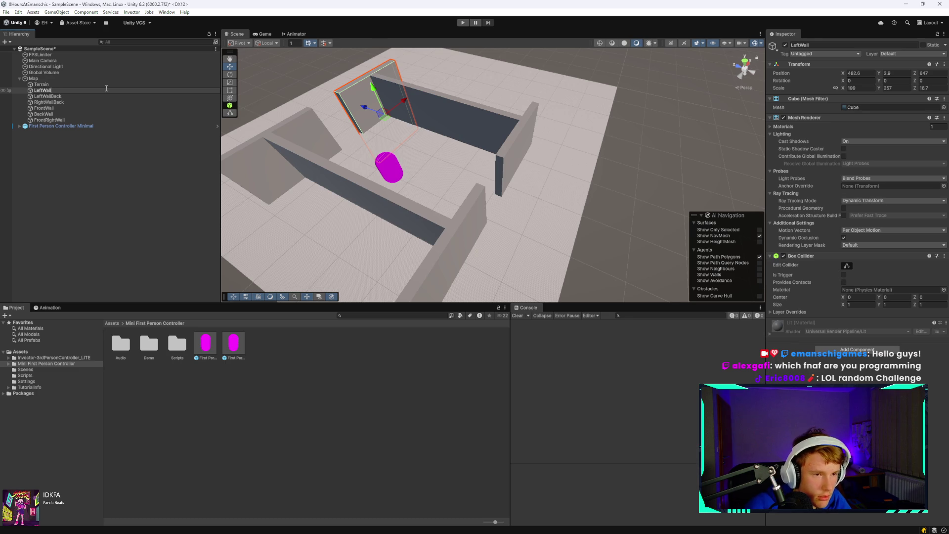
pyautogui.write('Front')
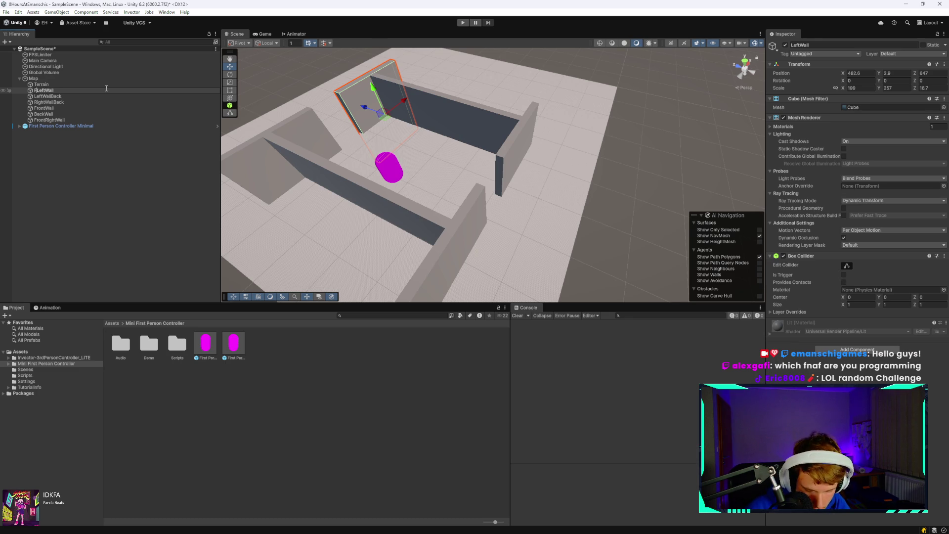
pyautogui.press('Return')
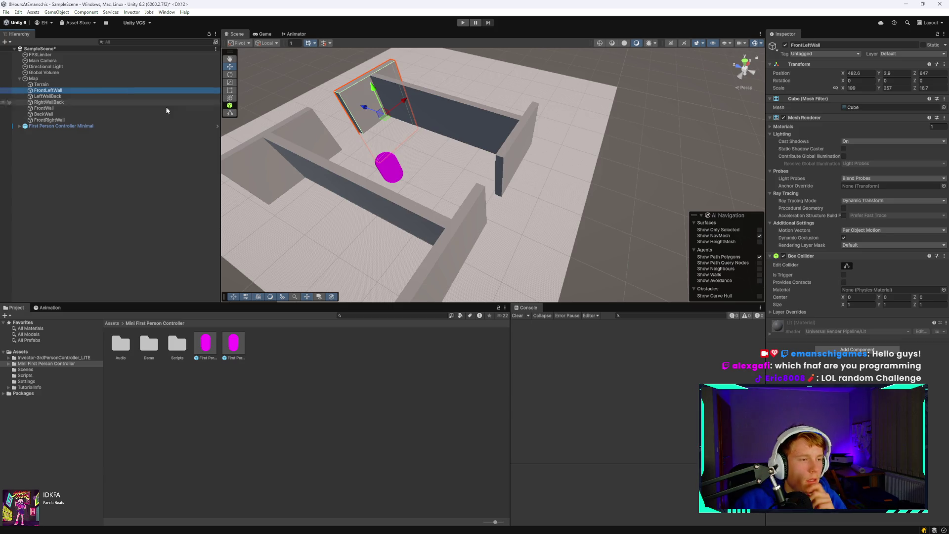
pyautogui.scroll(-2, 433, 146)
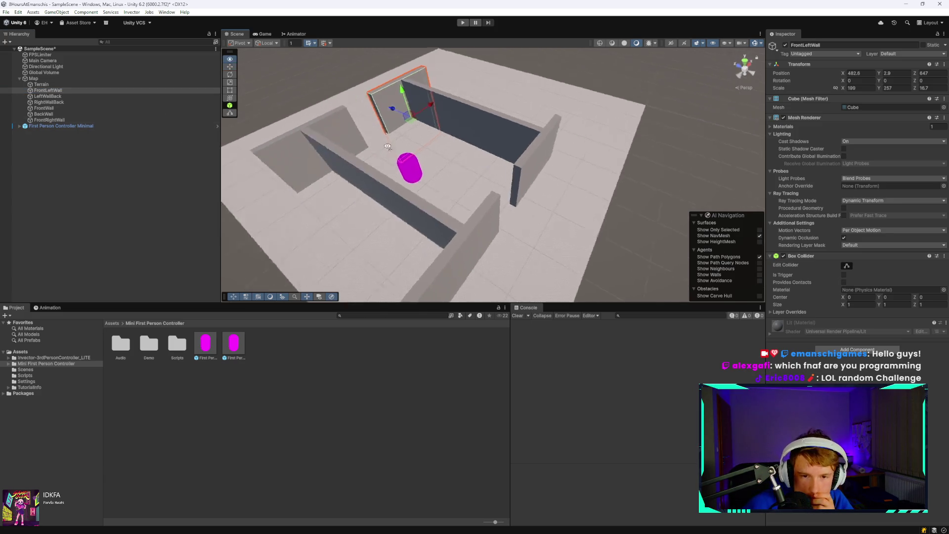
pyautogui.scroll(6, 405, 148)
pyautogui.scroll(-4, 381, 148)
pyautogui.scroll(-2, 382, 143)
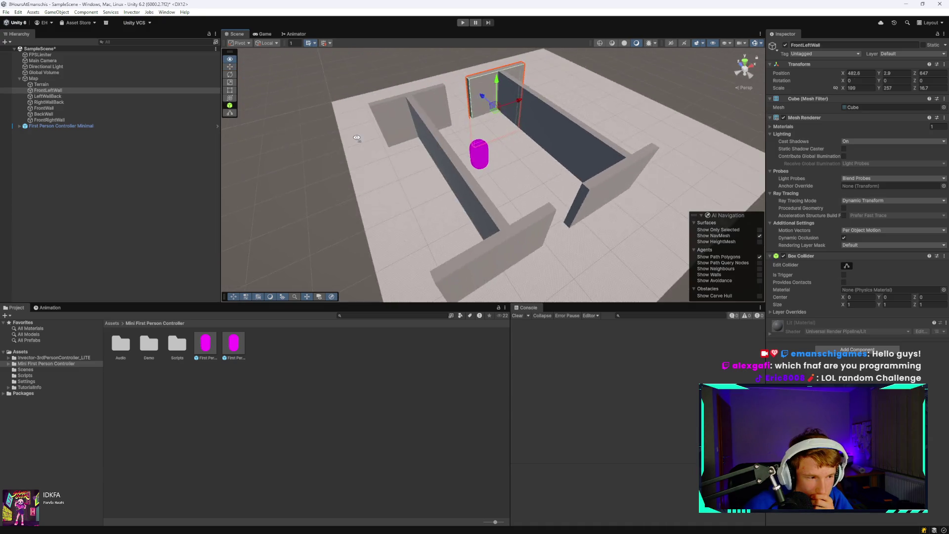
pyautogui.scroll(5, 443, 142)
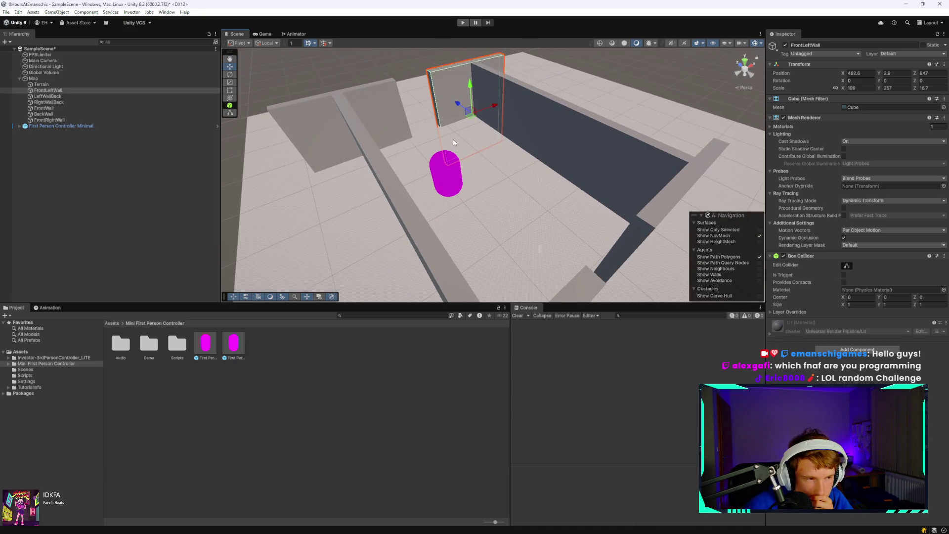
pyautogui.scroll(-3, 446, 143)
pyautogui.scroll(4, 494, 151)
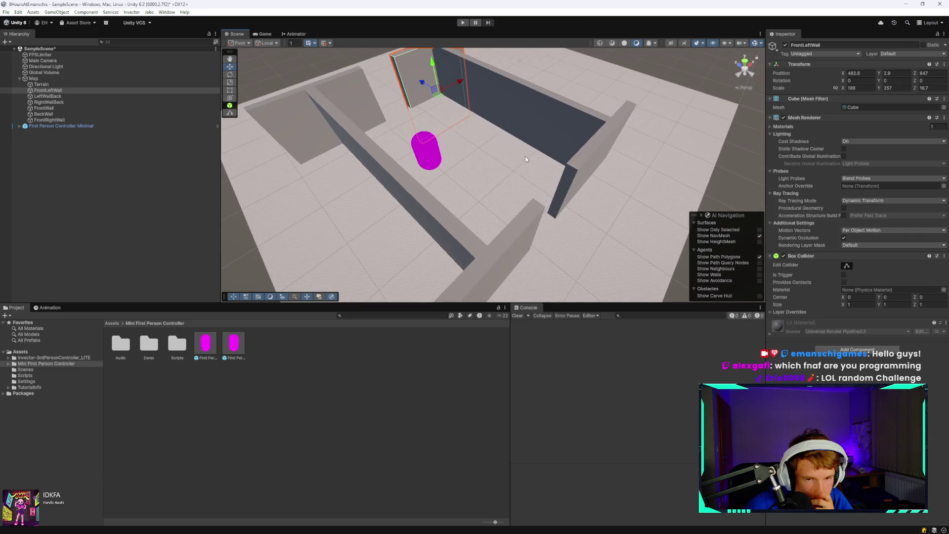
pyautogui.scroll(-1, 483, 145)
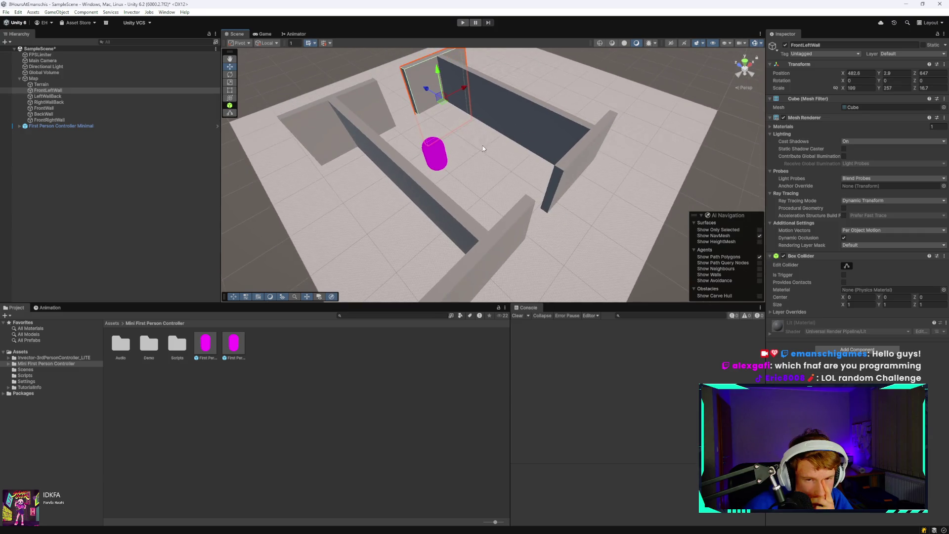
pyautogui.scroll(3, 486, 145)
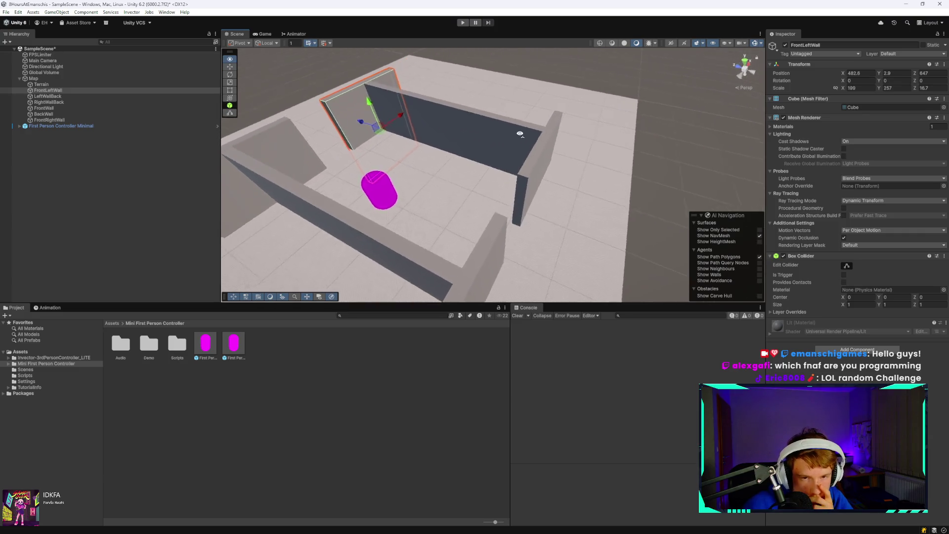
pyautogui.scroll(-5, 495, 149)
pyautogui.scroll(5, 353, 164)
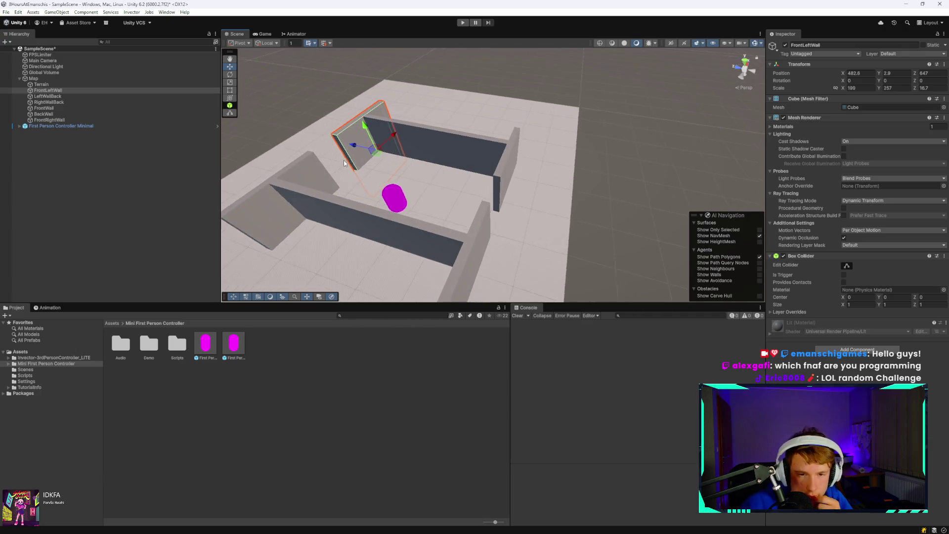
pyautogui.click(21, 79)
pyautogui.click(20, 79)
pyautogui.click(22, 79)
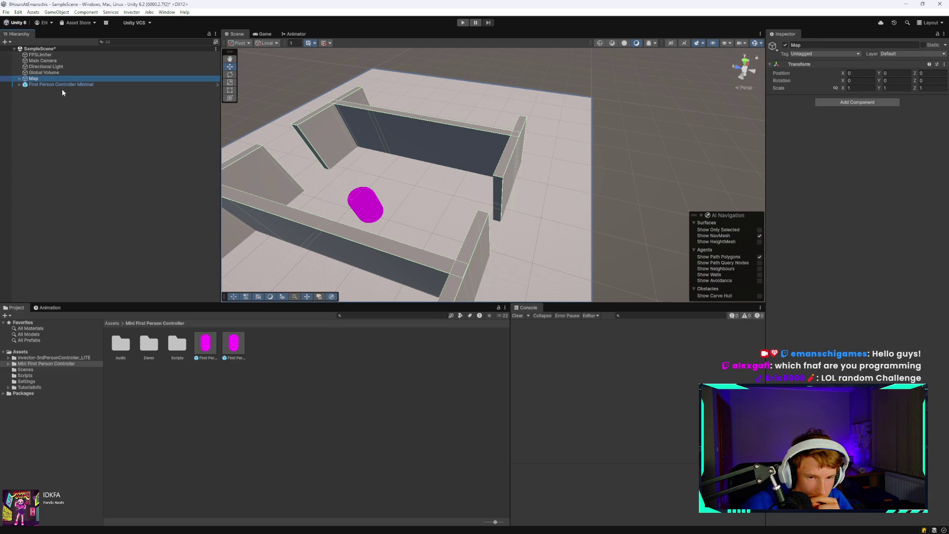
pyautogui.click(19, 79)
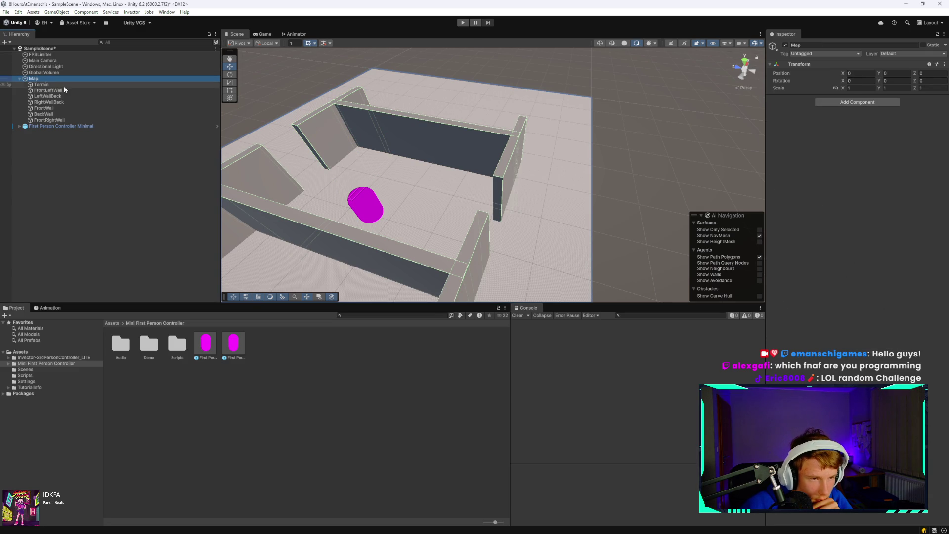
pyautogui.click(75, 119)
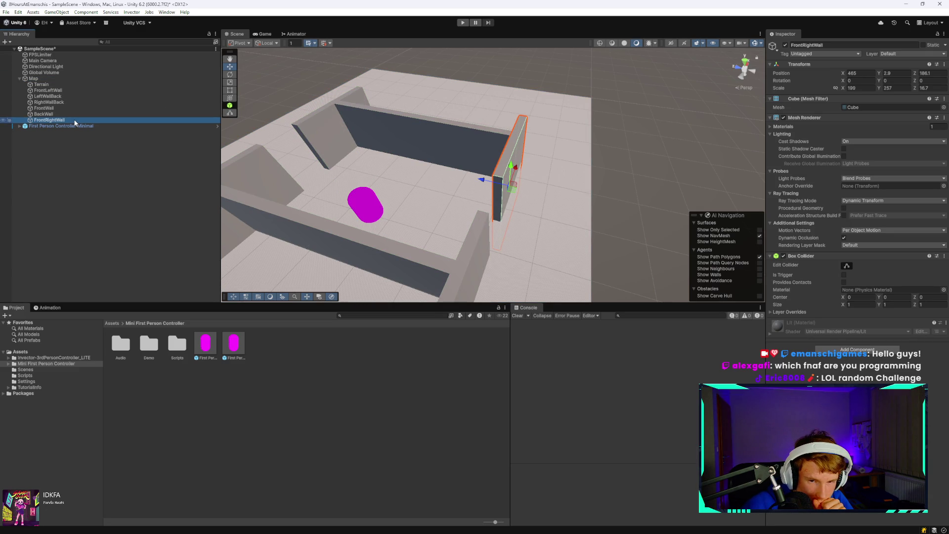